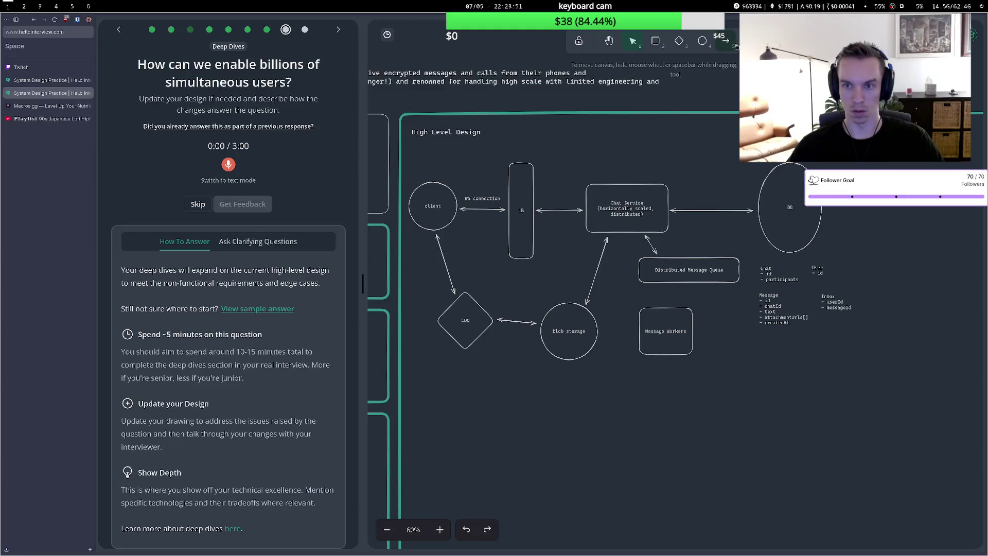
Connect Distributed Message Queue to Message Workers, and Message Workers to LB, with arrows
left_click_drag(681, 285, 676, 305)
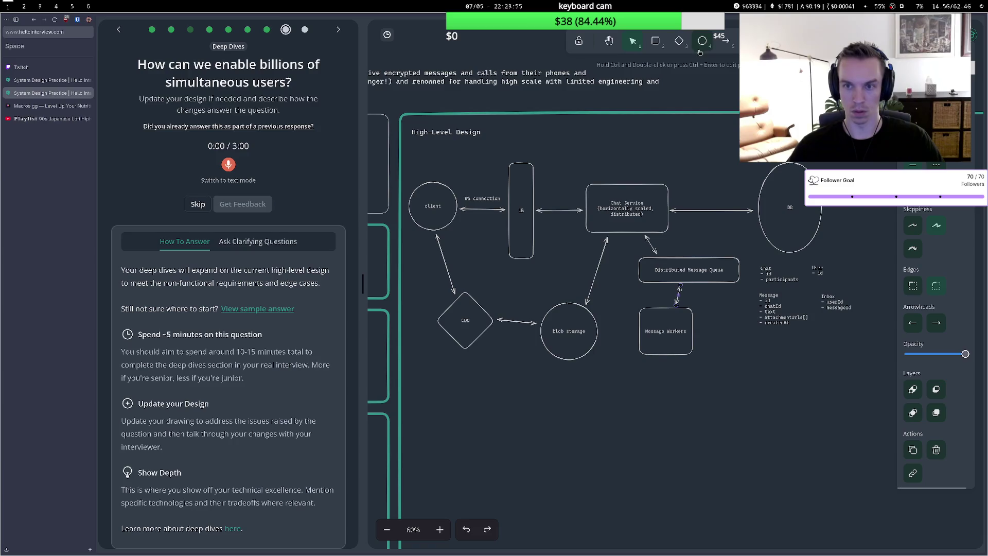
left_click(725, 41)
left_click(637, 309)
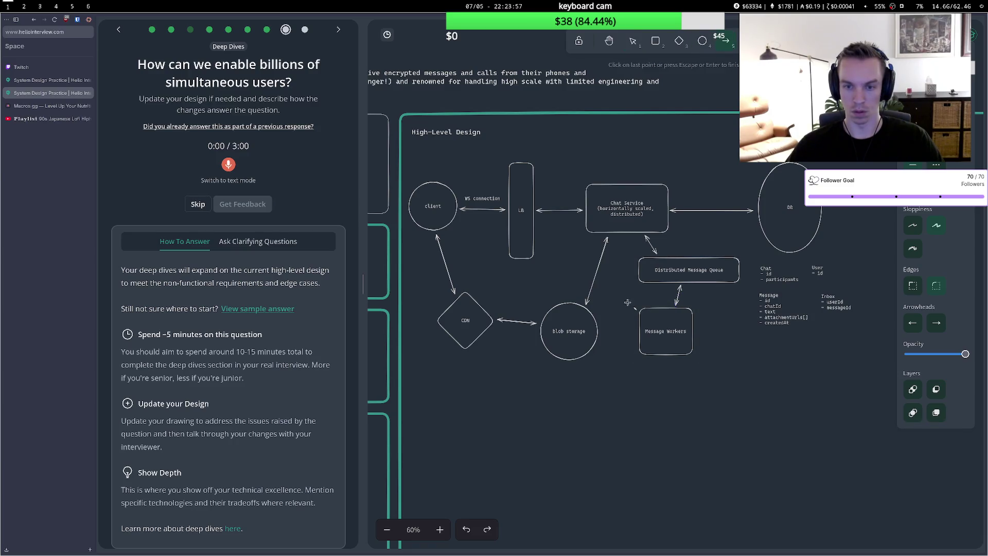
left_click(538, 233)
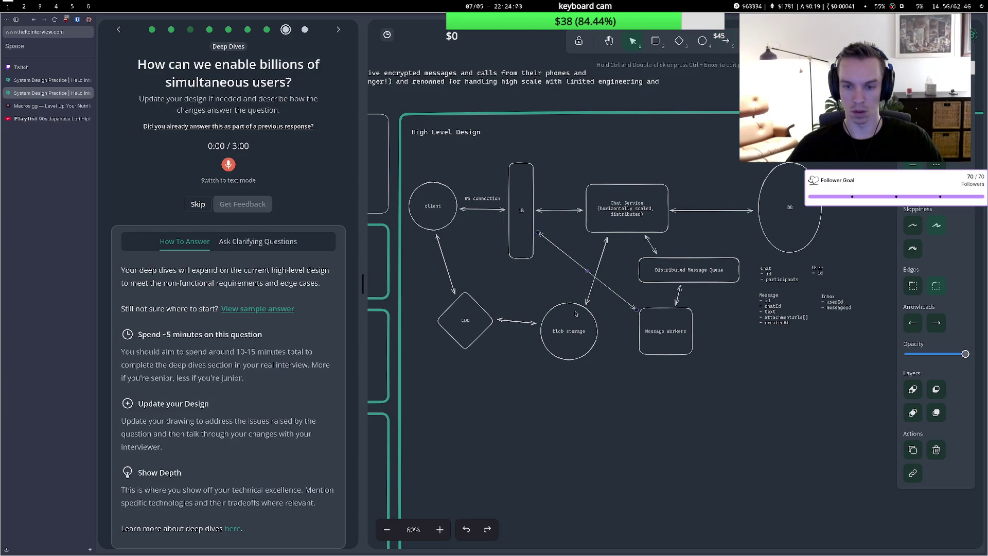
Move blob storage and the CDN diamond to the top, then shift the whole diagram down-right
left_click_drag(576, 313, 578, 127)
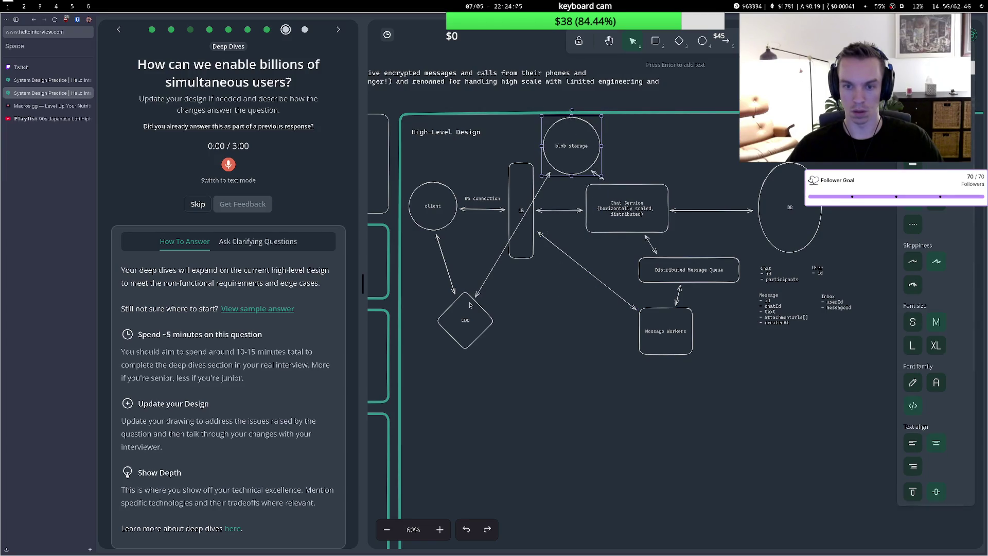
mouse_move(470, 305)
left_mouse_down()
mouse_move(492, 142)
mouse_move(473, 136)
left_mouse_up()
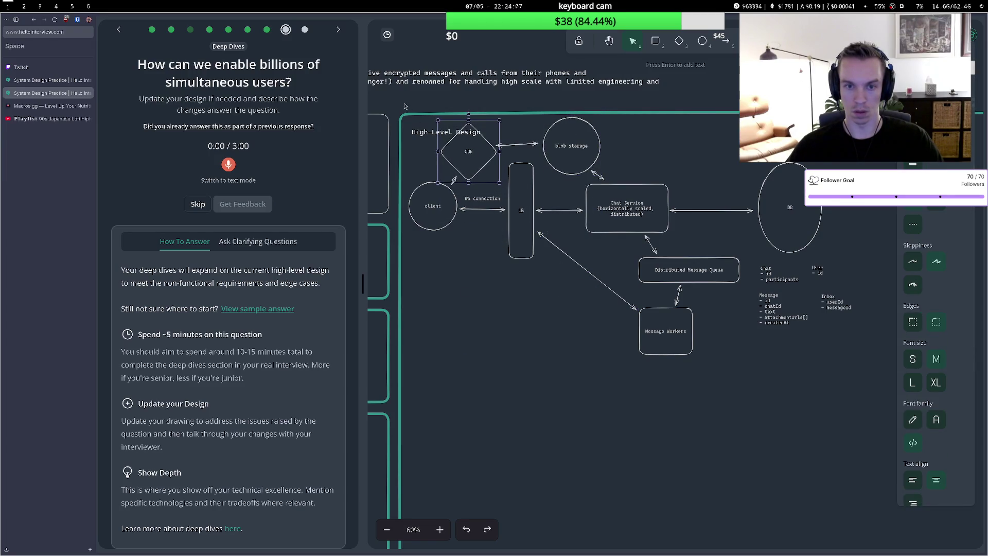
left_click_drag(404, 106, 890, 406)
left_click_drag(640, 208, 652, 288)
left_click(608, 226)
Fine-tune the blob storage circle and CDN diamond slightly higher
left_click(596, 211)
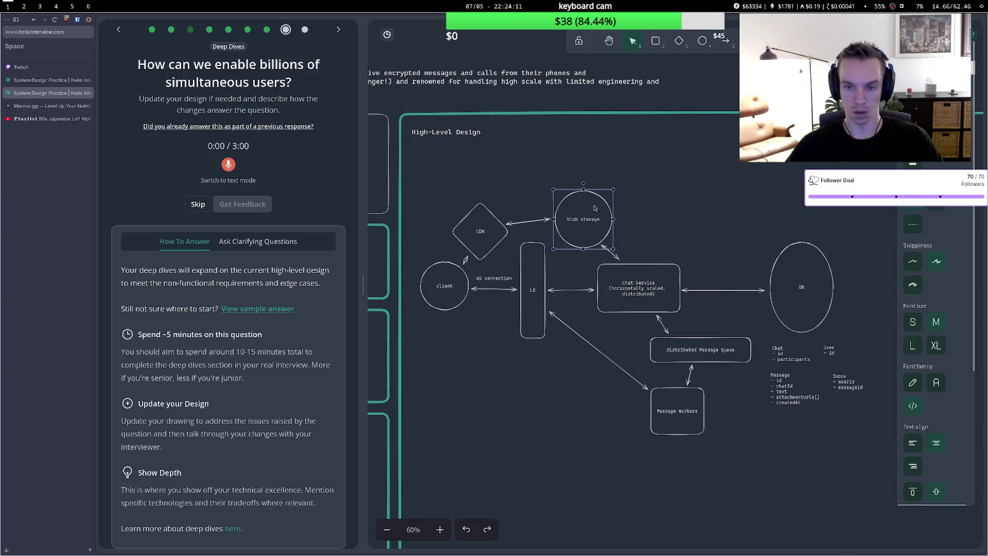
left_click_drag(595, 208, 596, 173)
left_click_drag(494, 236, 504, 204)
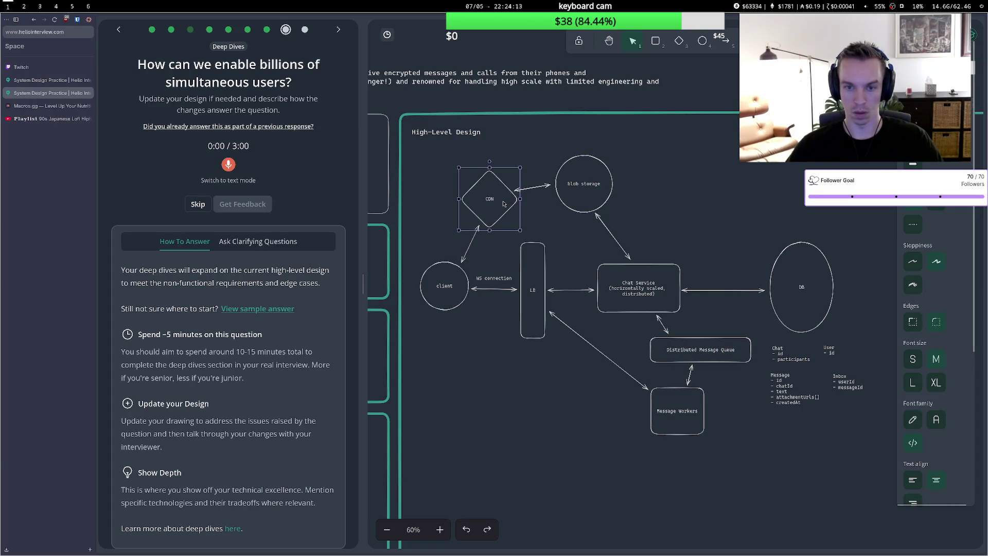
left_click_drag(592, 195, 592, 190)
left_click(649, 228)
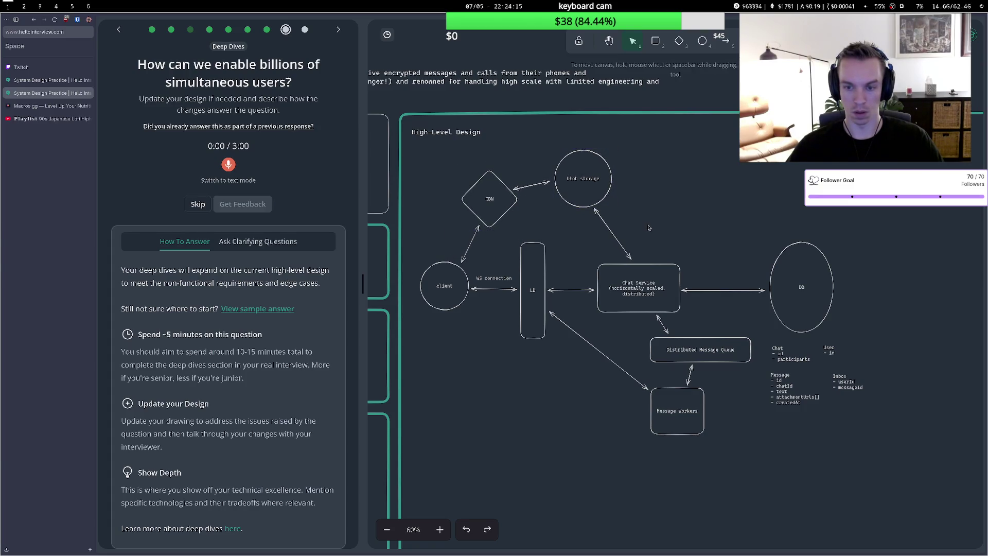
Move the Distributed Message Queue and Message Workers boxes to the left
left_click_drag(684, 350, 647, 347)
mouse_move(654, 411)
left_mouse_down()
mouse_move(552, 411)
mouse_move(581, 412)
left_mouse_up()
left_click(637, 419)
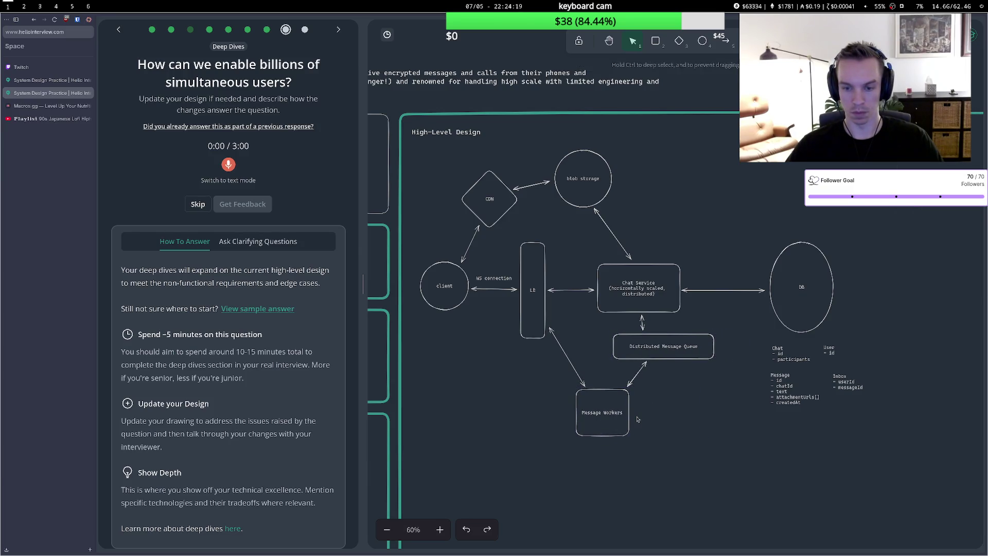
Add '(horizontally scaled)' on a second line of the Message Workers label
double_click(600, 412)
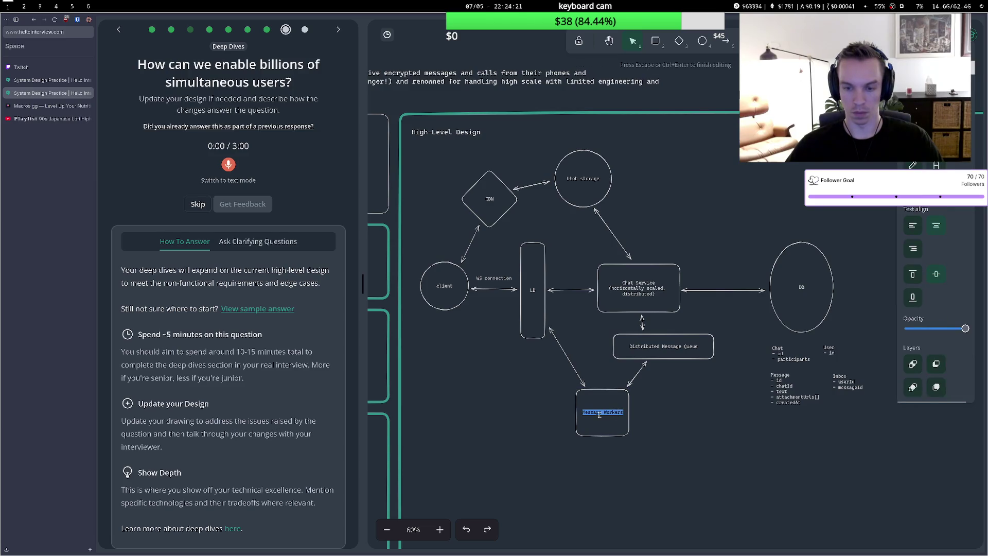
key("Right")
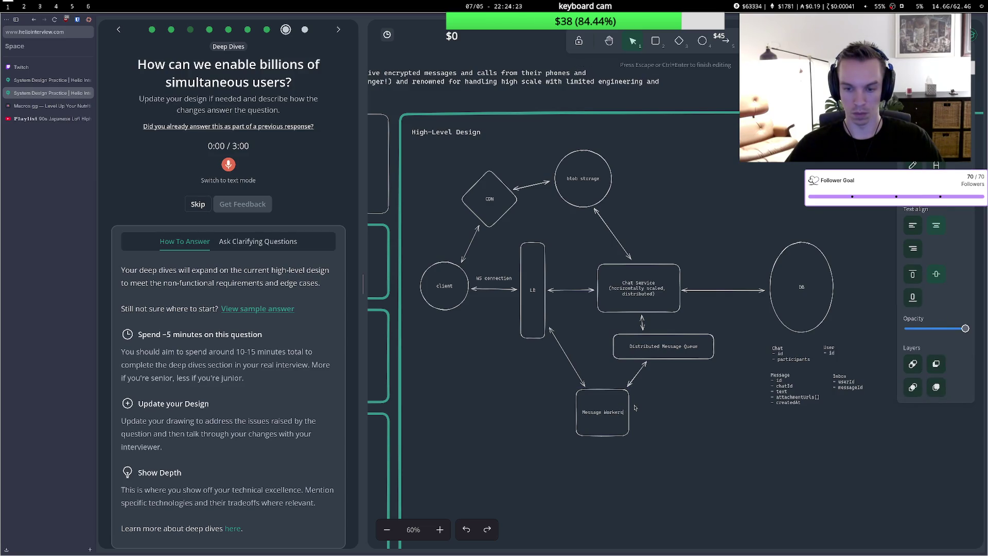
key("Return")
type("(horiz")
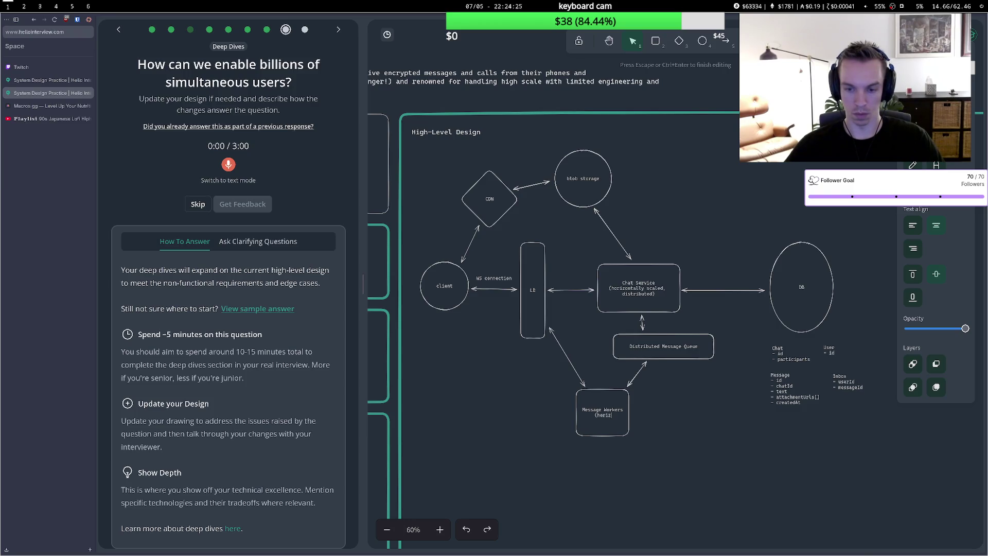
type("ontally ")
type("scales")
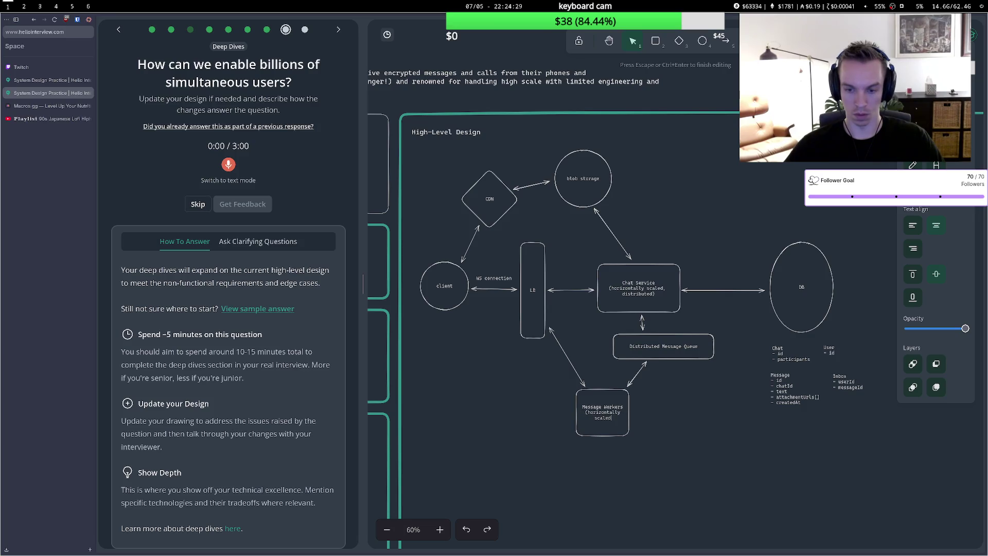
type(")")
left_click(704, 380)
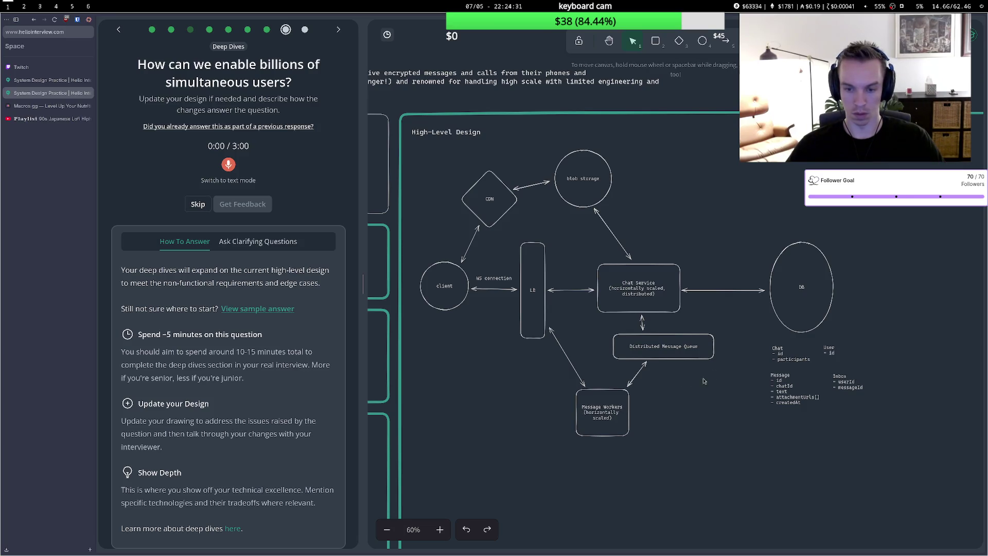
Append '(replicated and sharded on chat id)' to the DB ellipse label, correcting typos
double_click(802, 287)
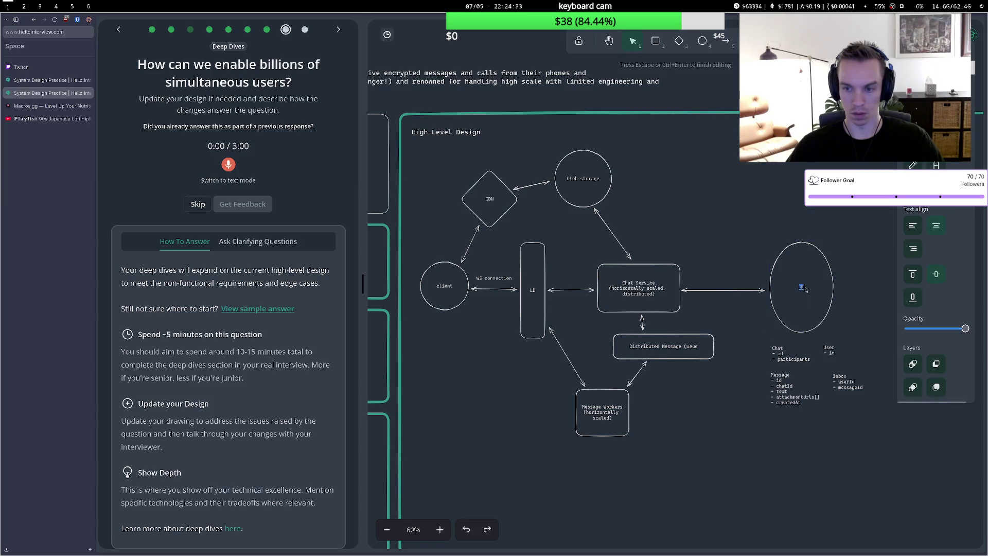
left_click(805, 288)
type("(")
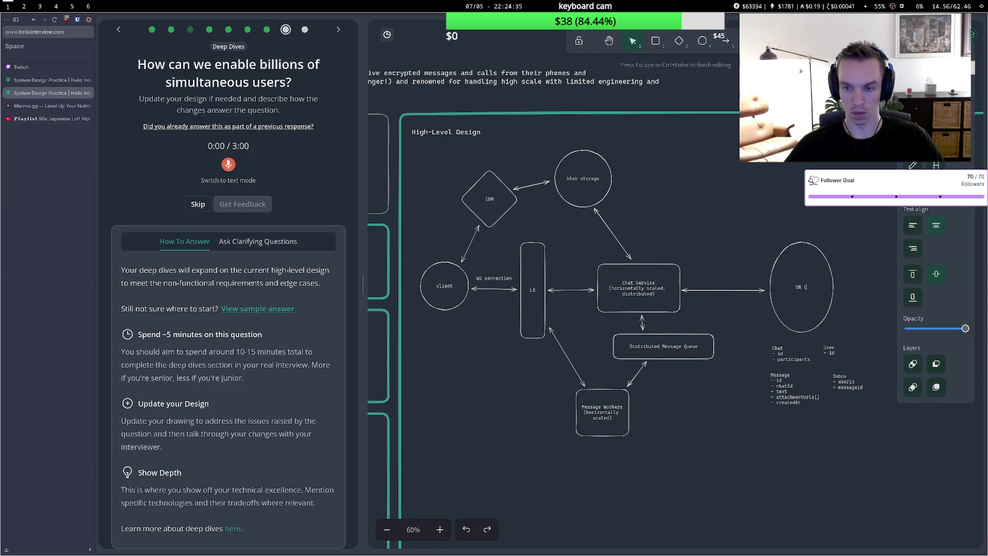
type("sh")
key("BackSpace")
key("BackSpace")
key("BackSpace")
type("repl")
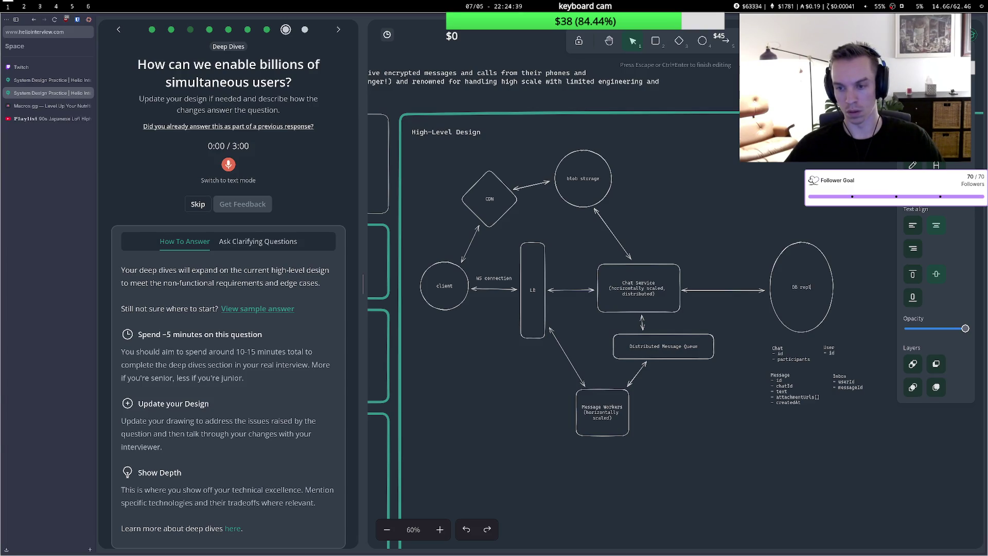
type("icated")
key("BackSpace")
key("BackSpace")
key("BackSpace")
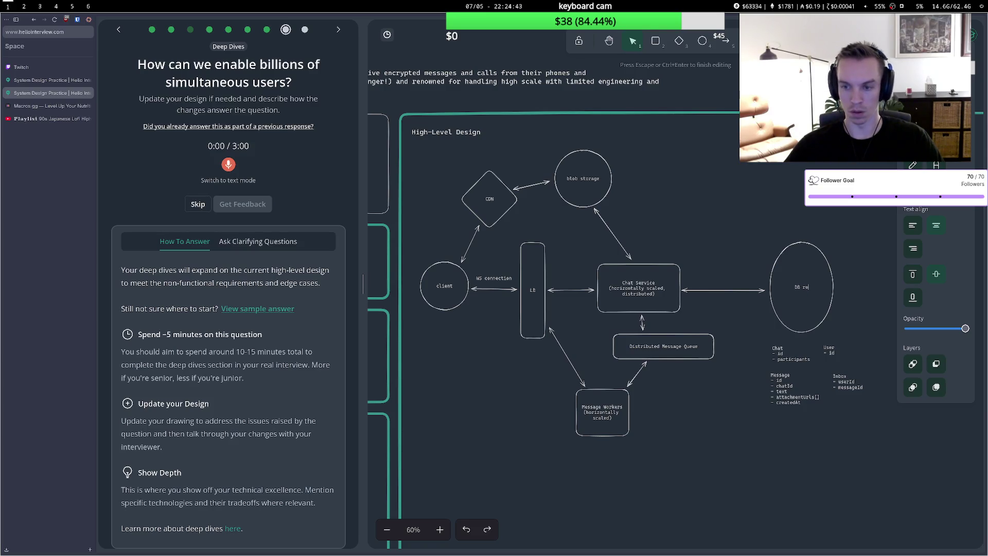
type("(rad")
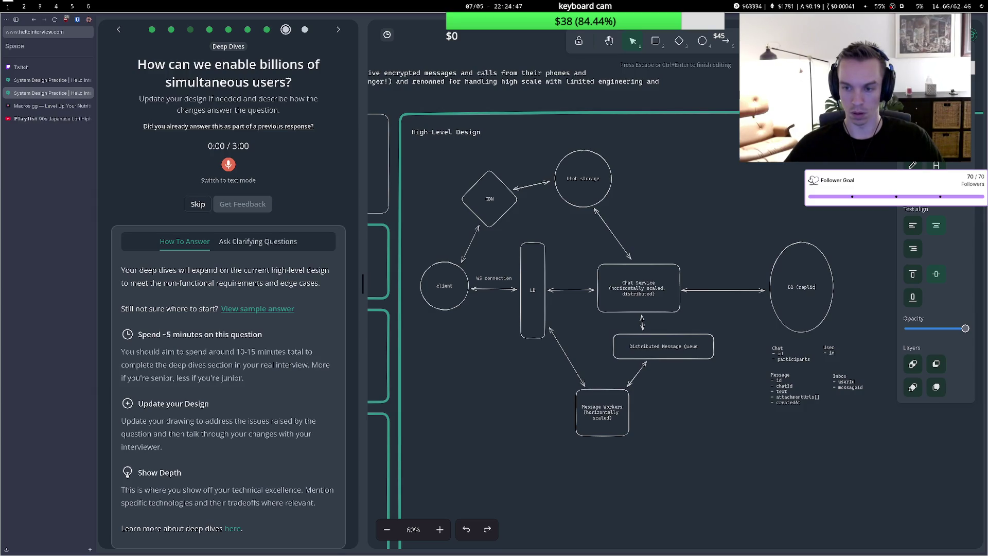
type("ated and sha")
type("rded on")
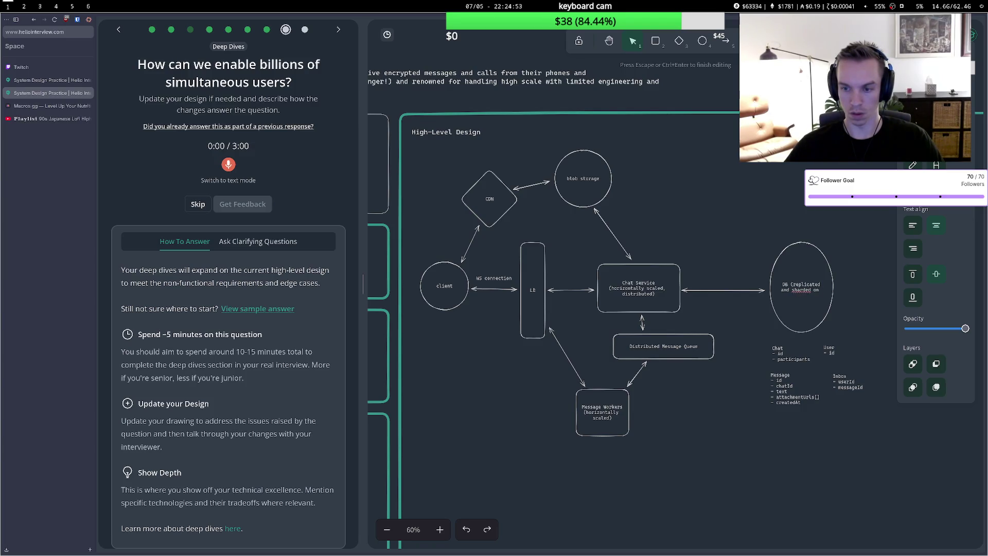
type(" chat")
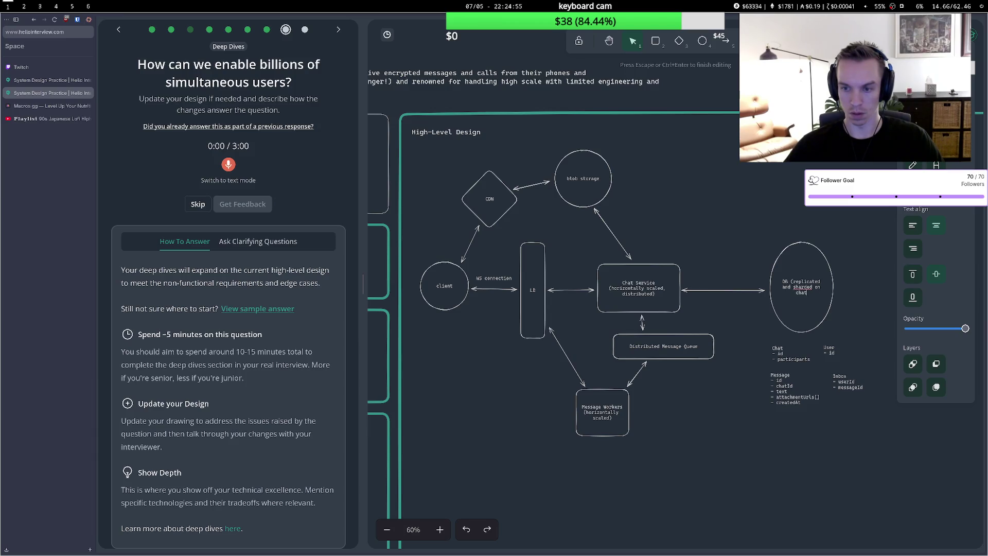
type(" id")
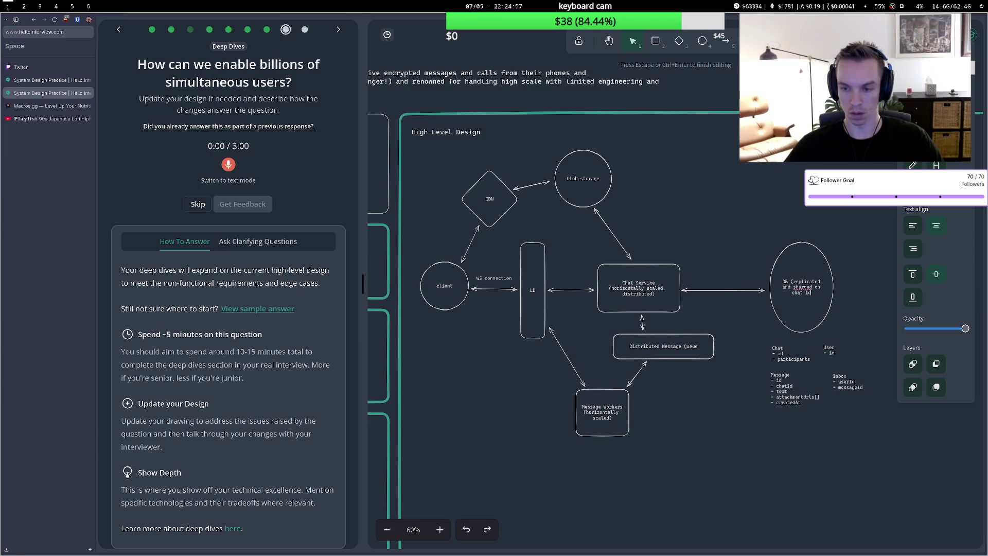
type(")")
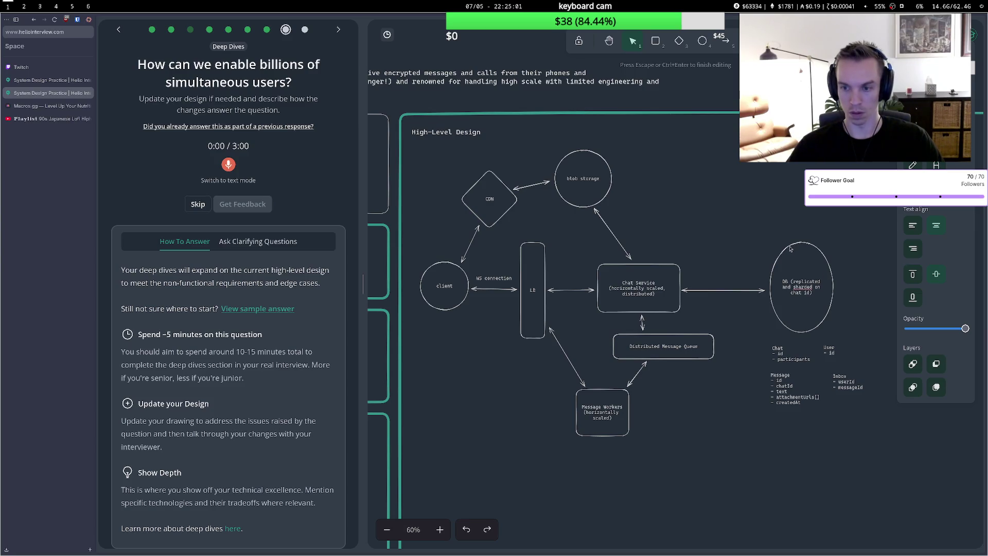
left_click(781, 268)
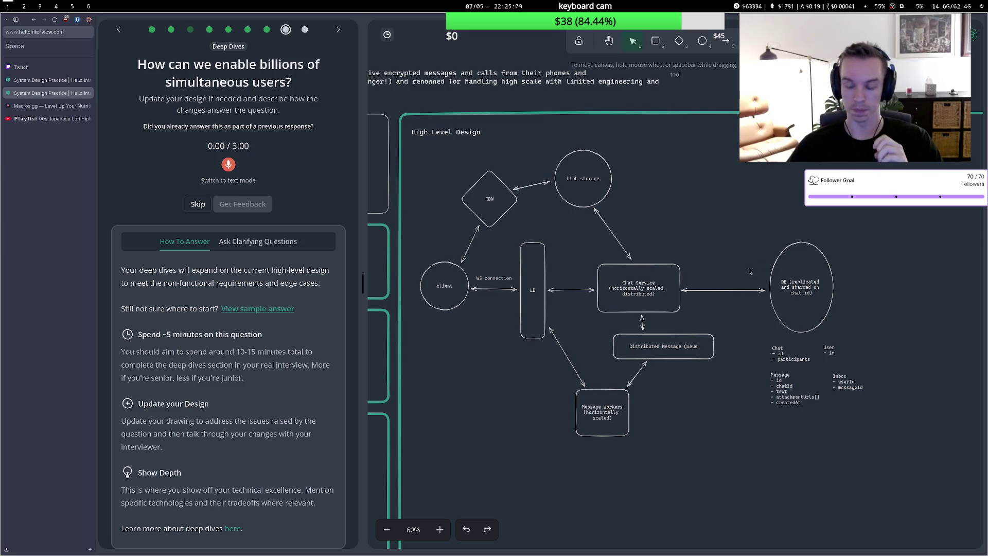
Shift the DB ellipse a few pixels left and deselect it
left_click(676, 267)
left_click(709, 180)
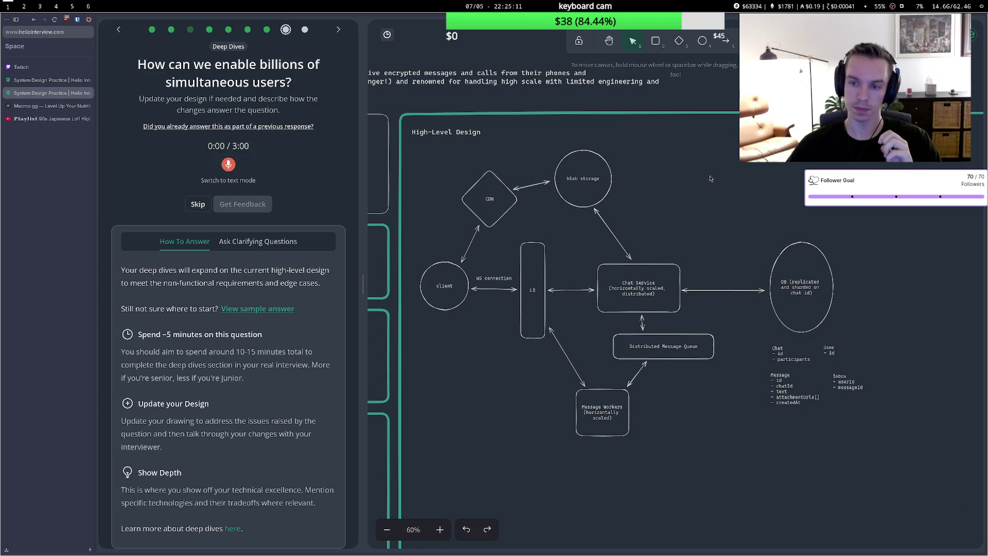
left_click_drag(800, 266, 795, 265)
left_click(753, 231)
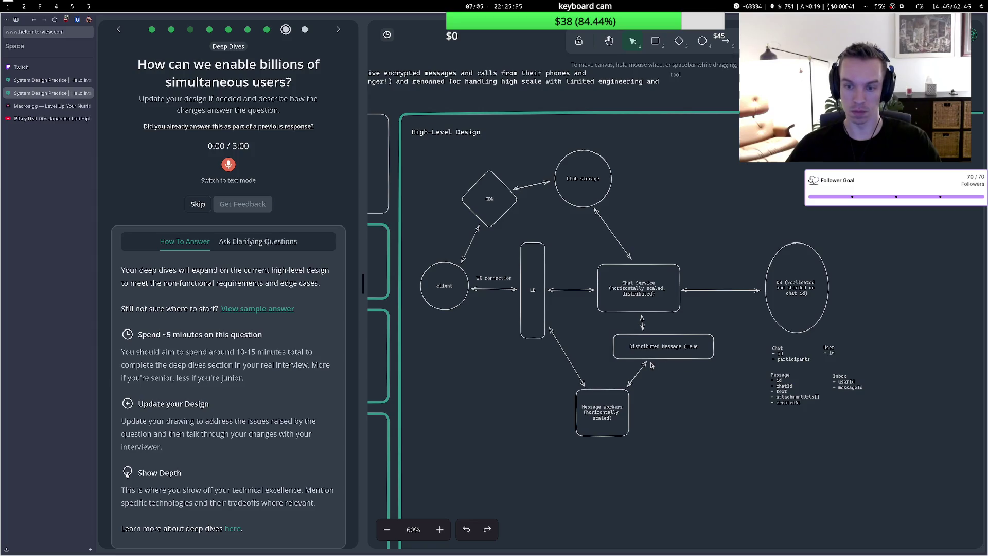
Draw a small labelled DLQ box below the message queue
key("r")
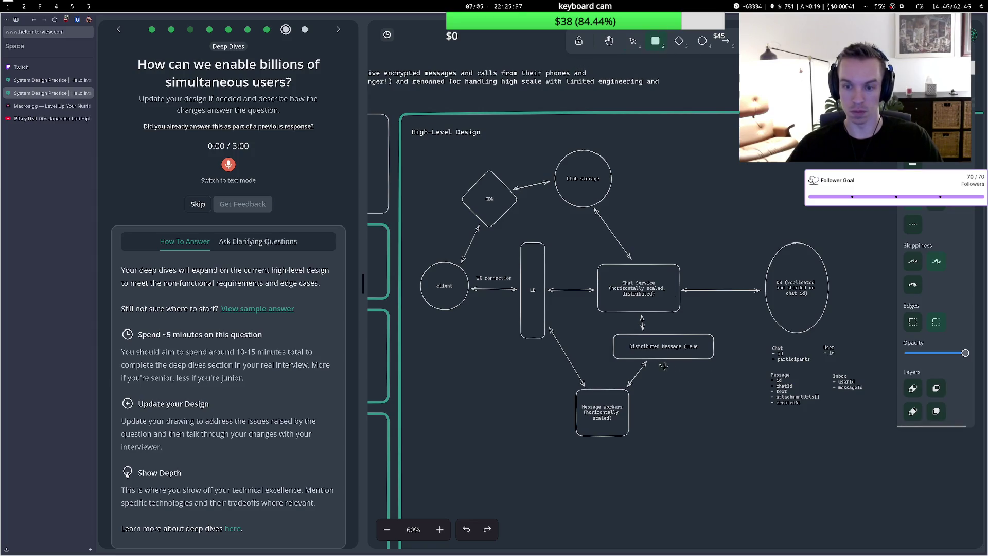
left_click_drag(659, 365, 696, 390)
key("Return")
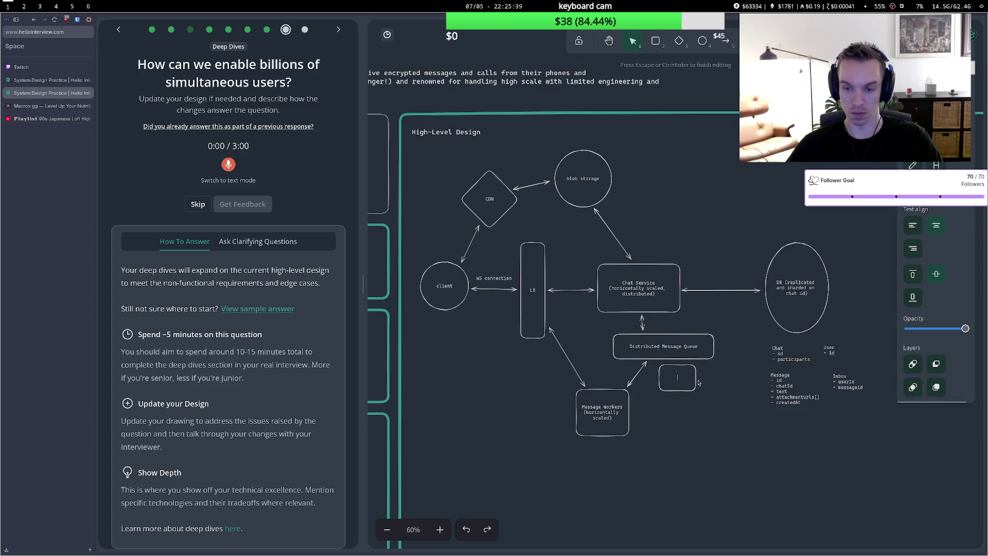
type("u")
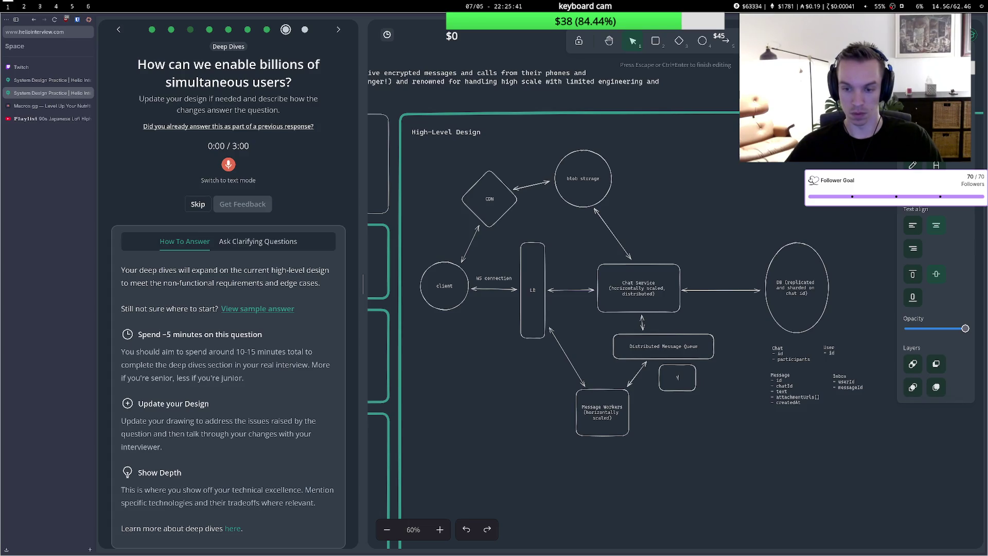
type("X")
left_click(710, 379)
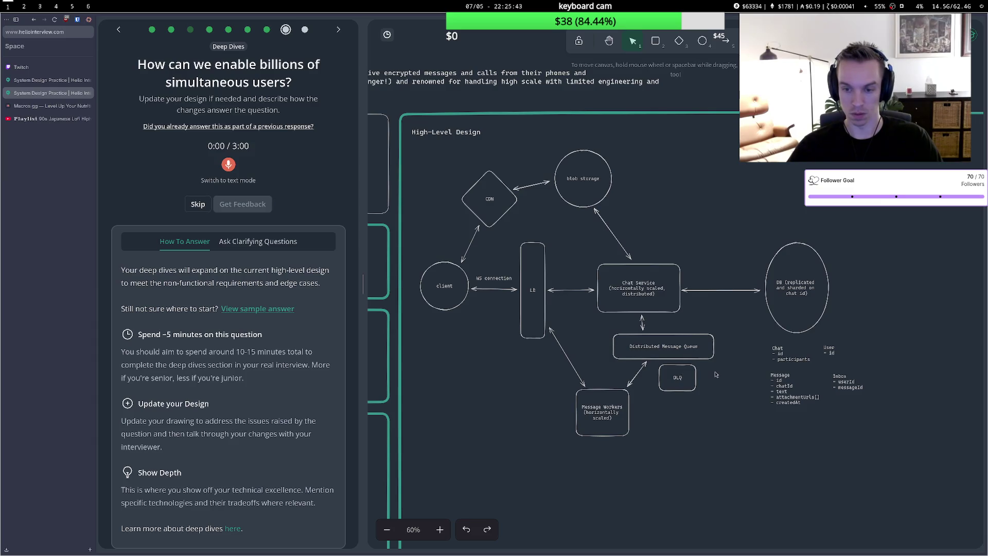
Delete the DLQ box and begin recording the deep-dive answer
left_click(669, 381)
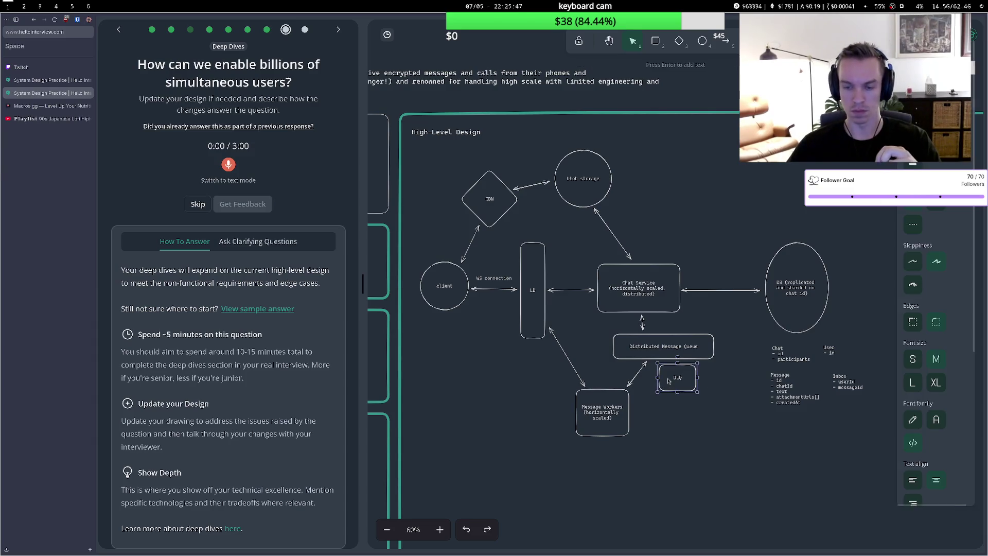
key("Delete")
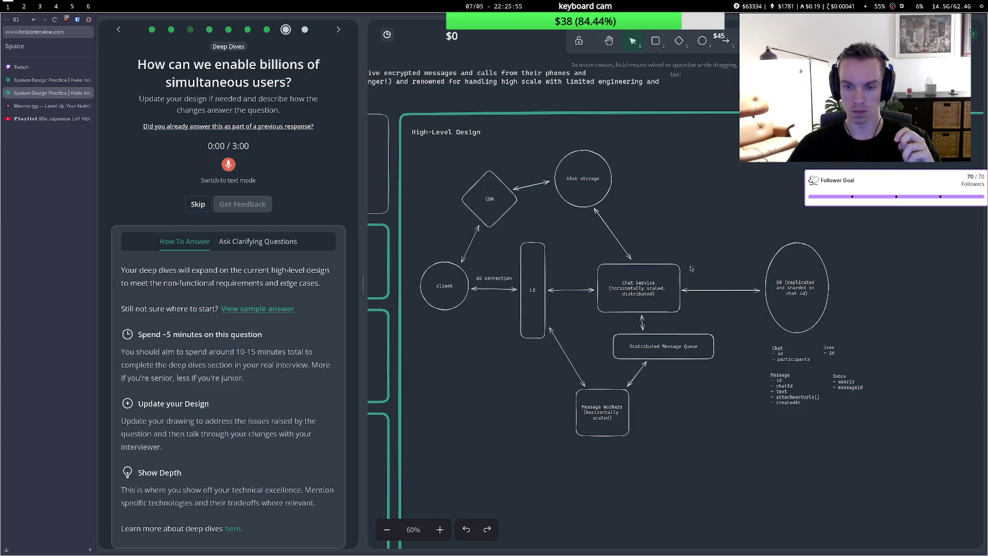
left_click(228, 165)
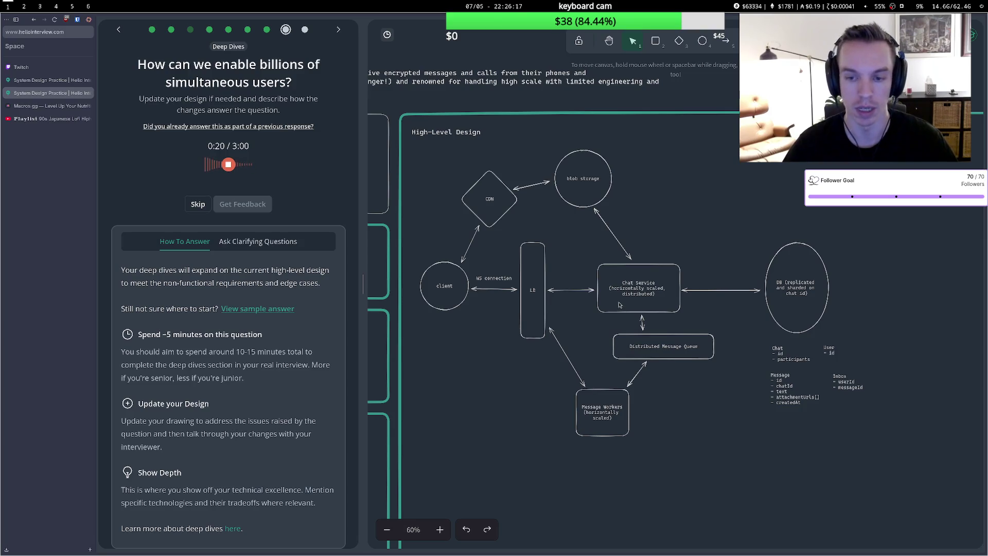
Record a roughly one-minute spoken answer on scaling to billions of users, then stop
right_click(647, 361)
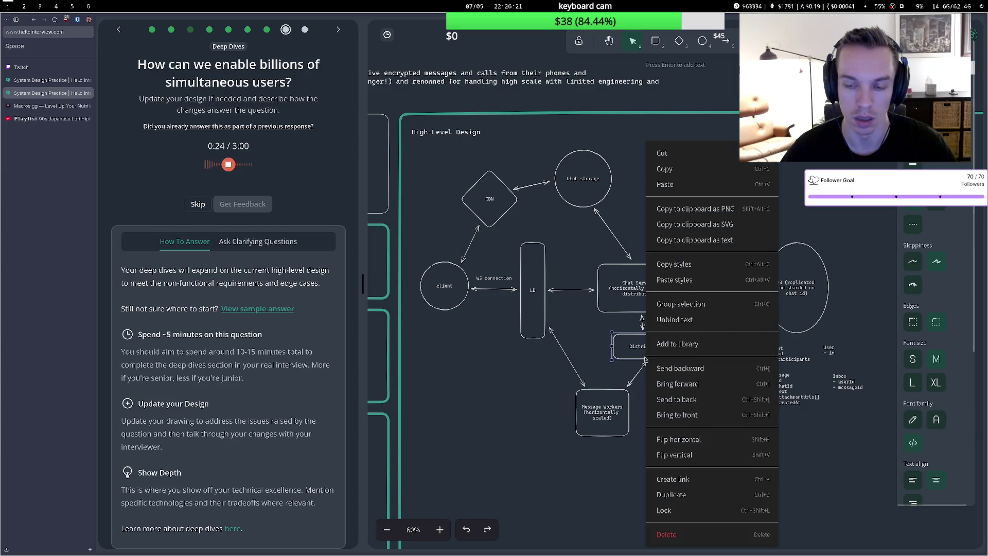
left_click(646, 360)
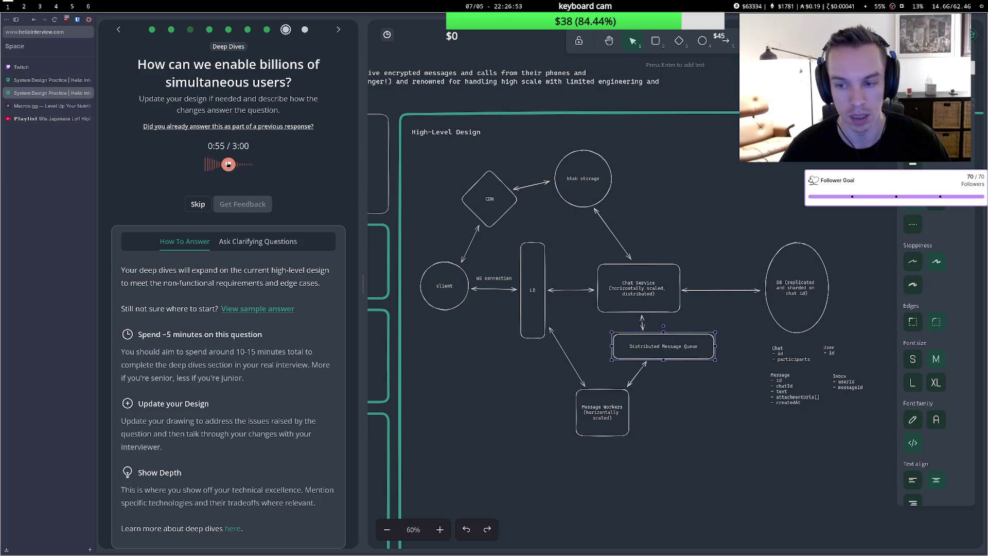
left_click(228, 165)
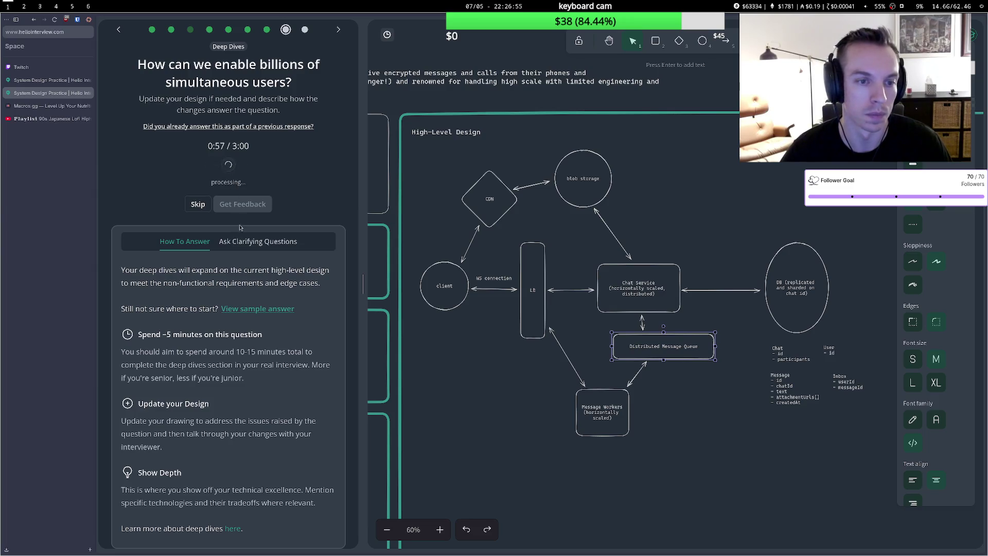
Request feedback and read the routing and pub-sub suggestions
left_click(239, 347)
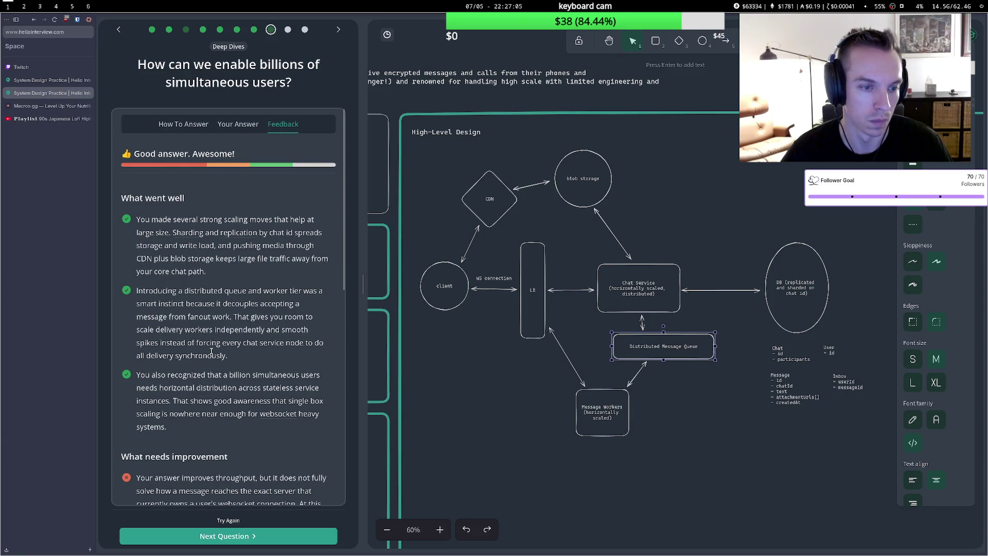
scroll(205, 345, "down", 4)
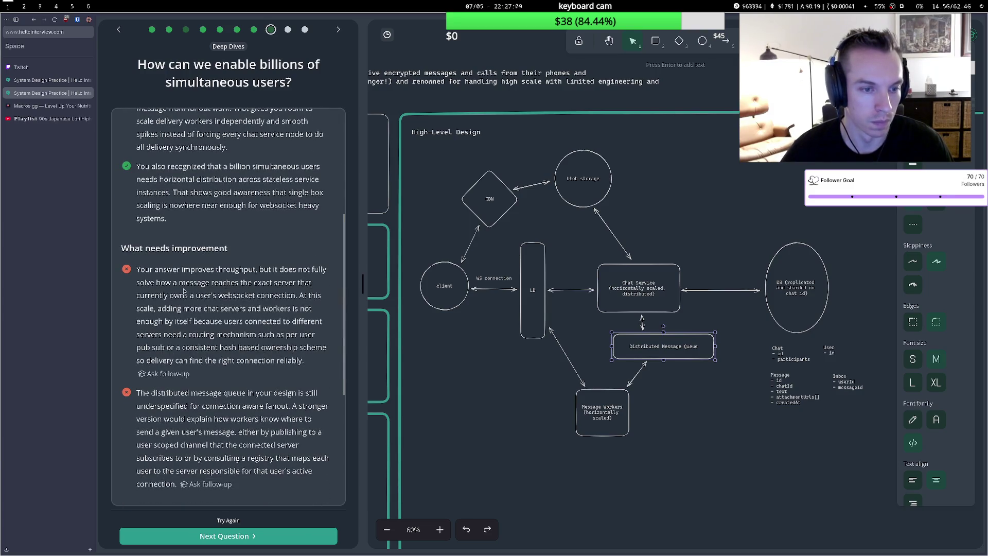
left_click_drag(179, 282, 223, 294)
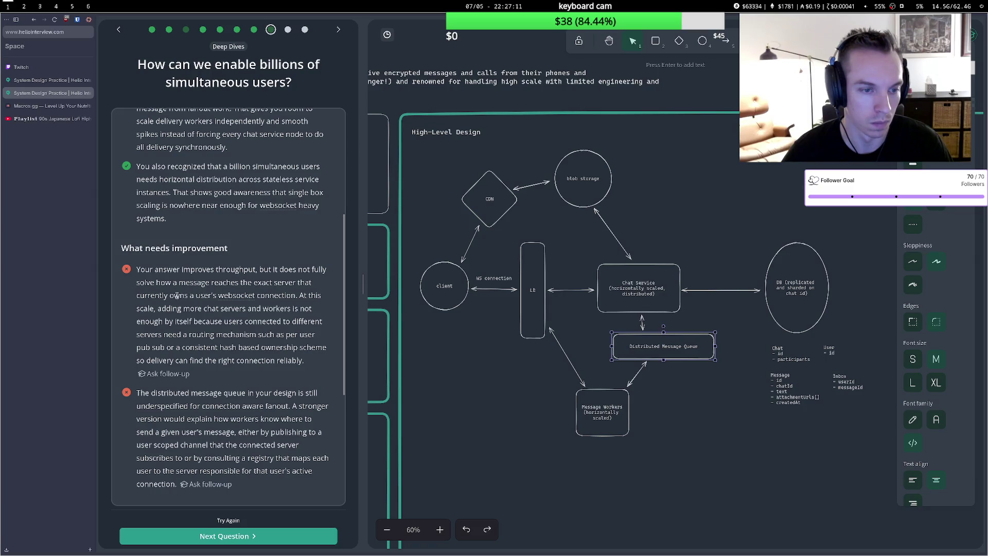
left_click_drag(180, 295, 188, 309)
left_click(187, 309)
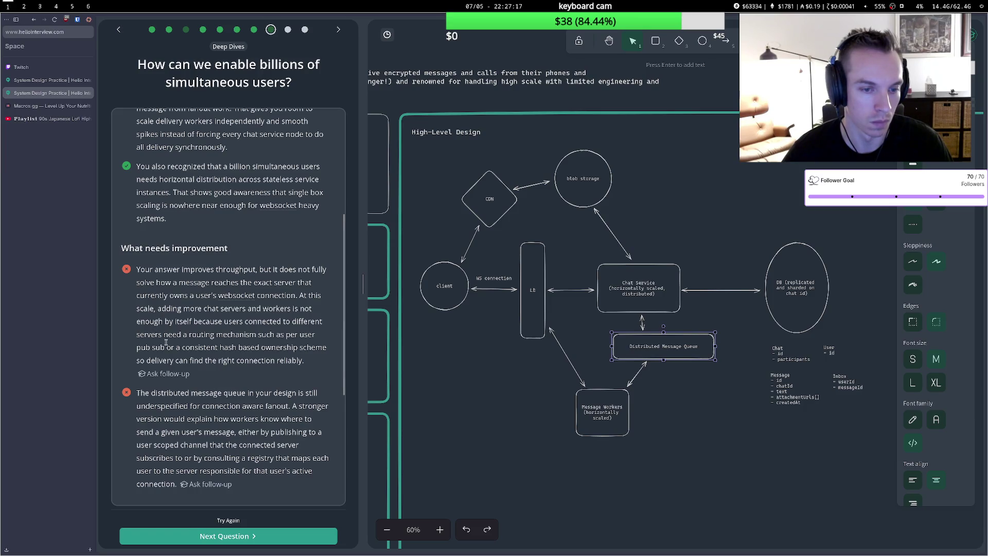
left_click_drag(165, 347, 209, 360)
left_click(208, 359)
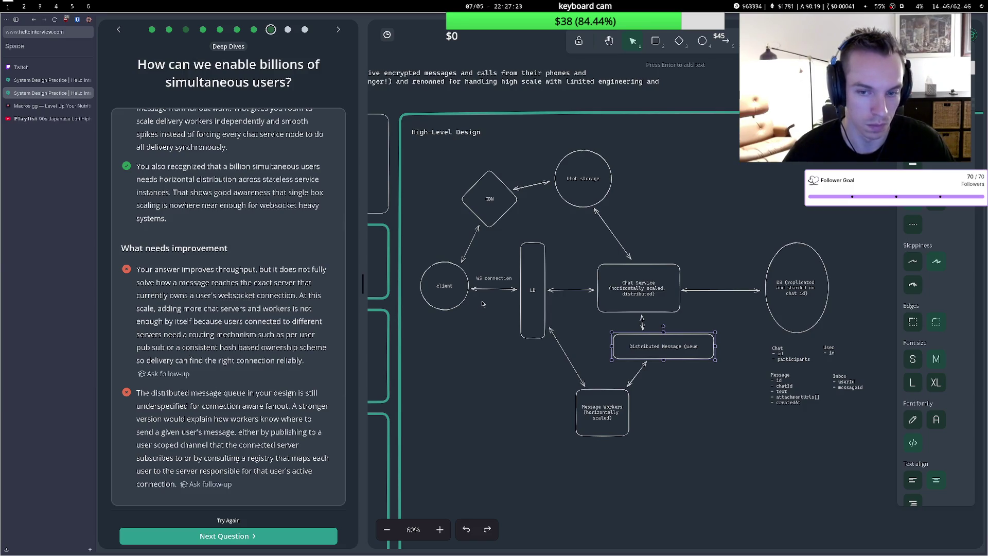
Raise the Chat Service box slightly and review the workers-routing and message-sending feedback
mouse_move(607, 279)
left_mouse_down()
mouse_move(608, 261)
mouse_move(606, 278)
left_mouse_up()
scroll(231, 278, "down", 3)
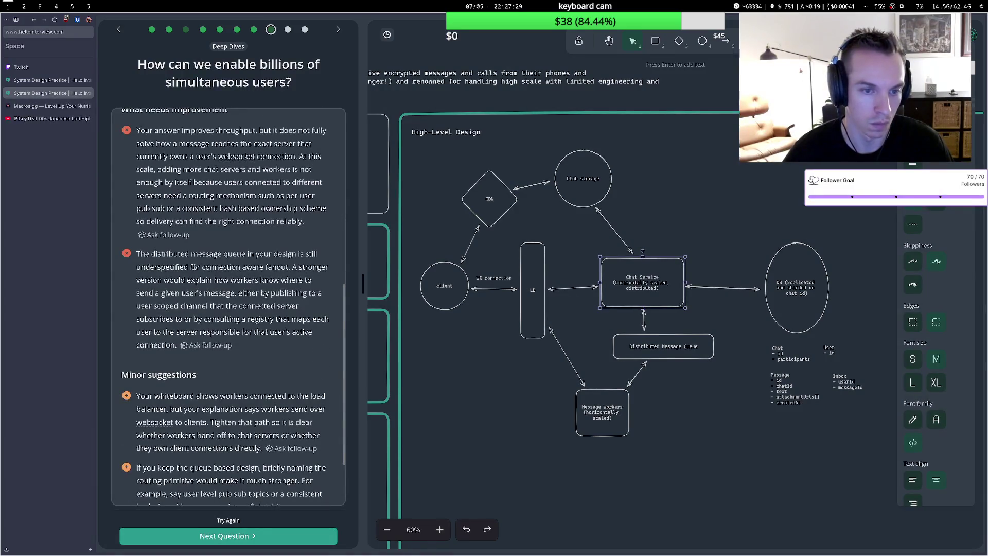
left_click_drag(183, 267, 286, 278)
left_click(287, 276)
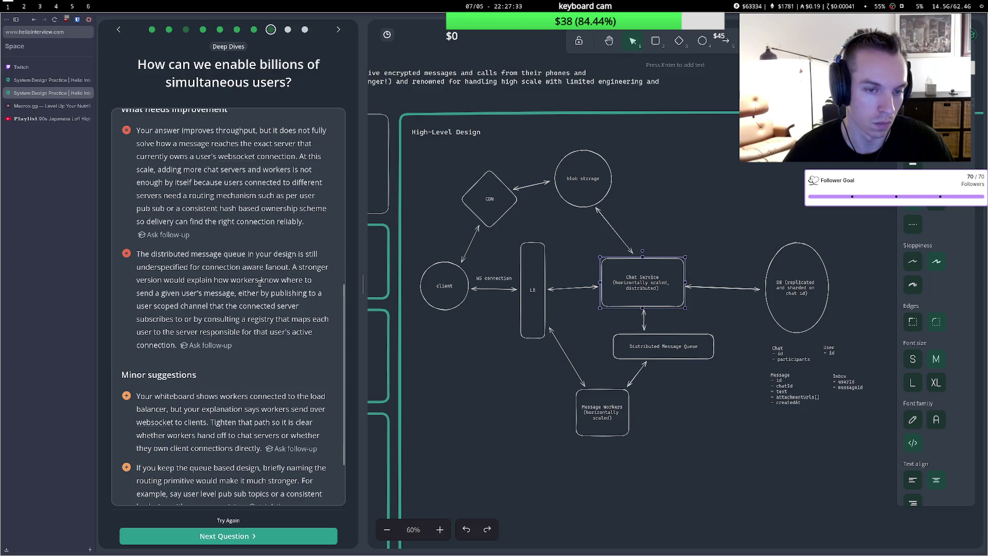
left_click_drag(174, 281, 270, 281)
left_click(270, 282)
left_click_drag(198, 293, 270, 293)
left_click(269, 295)
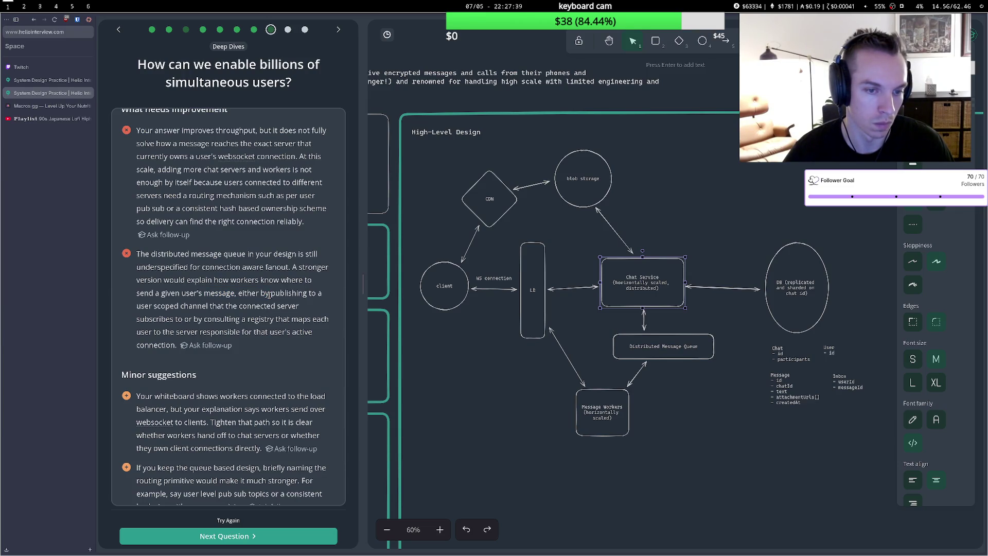
Read the remaining feedback on user-scoped channels and the whiteboard path suggestion
left_click_drag(181, 306, 256, 302)
left_click(256, 303)
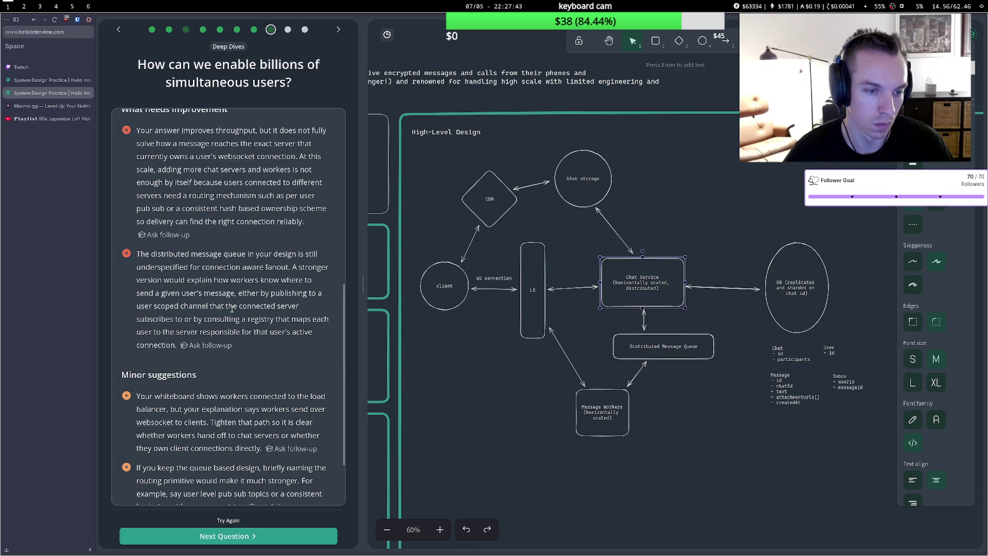
left_click_drag(201, 319, 249, 319)
left_click(248, 319)
scroll(247, 319, "down", 3)
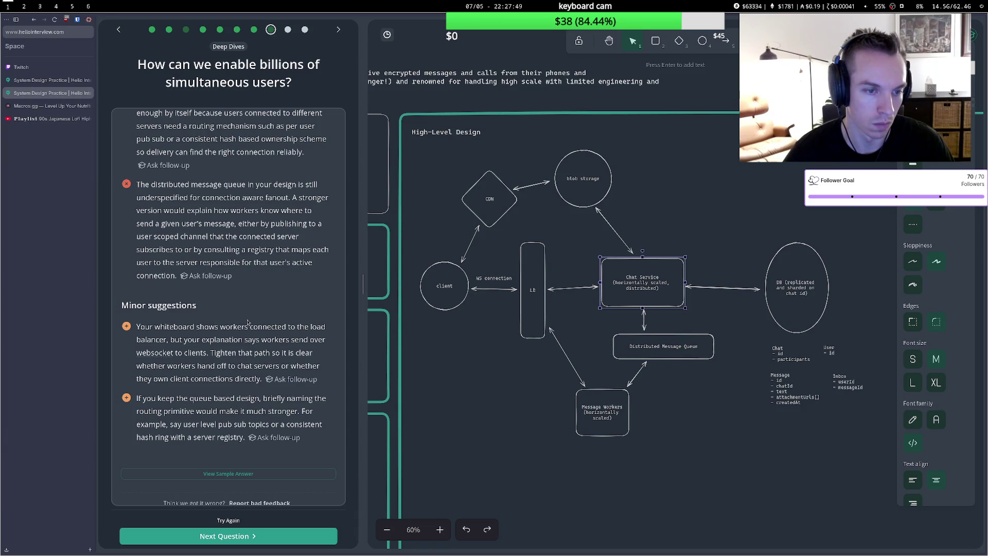
left_click_drag(261, 326, 250, 354)
left_click(250, 354)
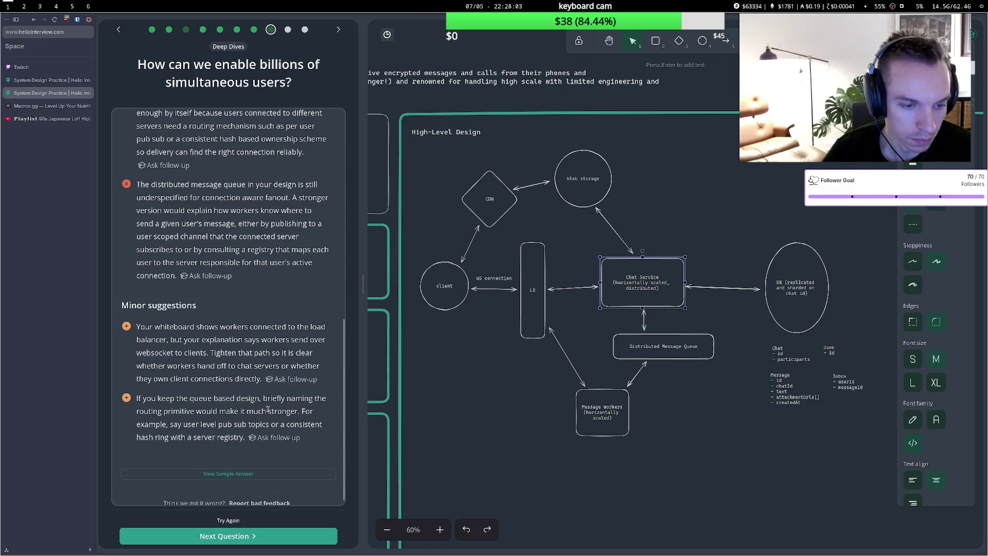
scroll(227, 484, "down", 1)
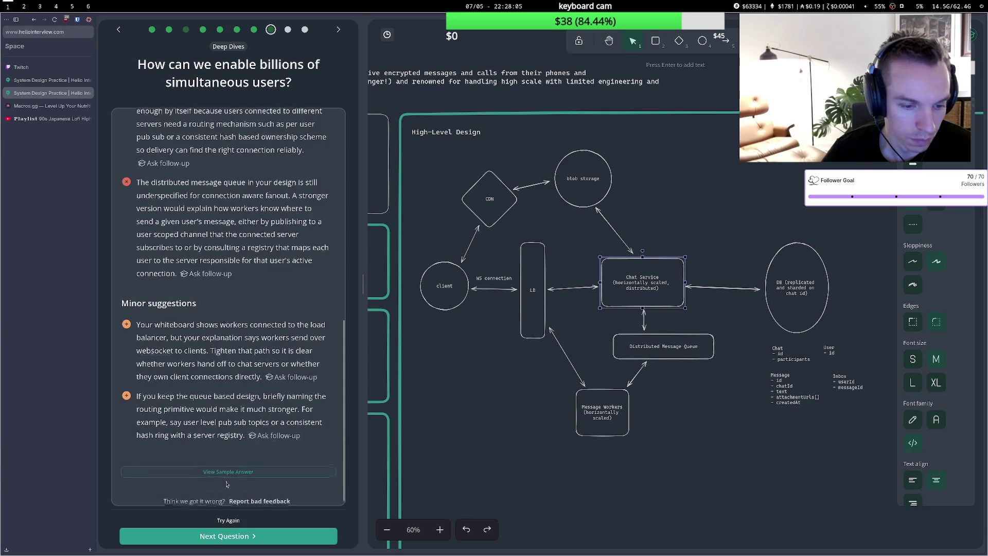
left_click(227, 464)
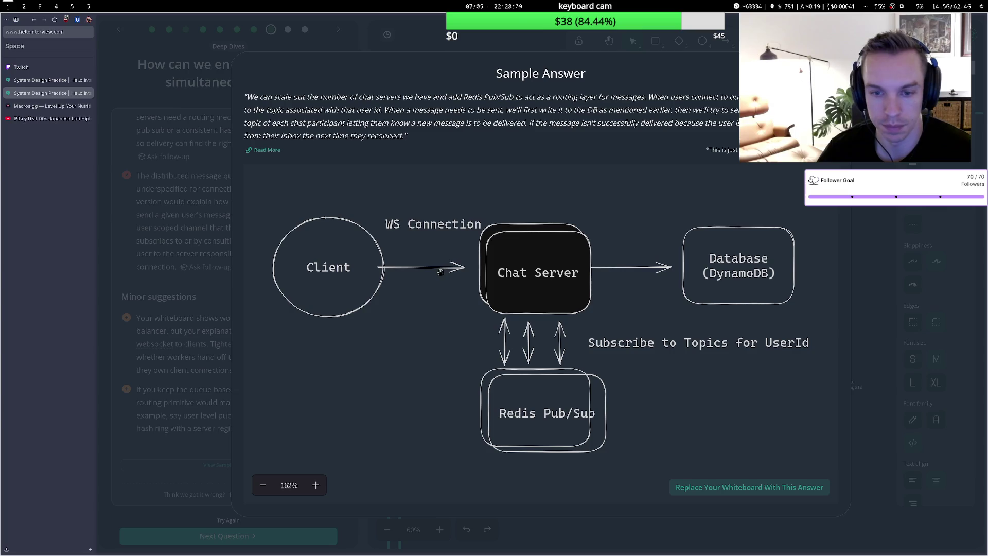
scroll(437, 275, "down", 1)
scroll(438, 278, "up", 1)
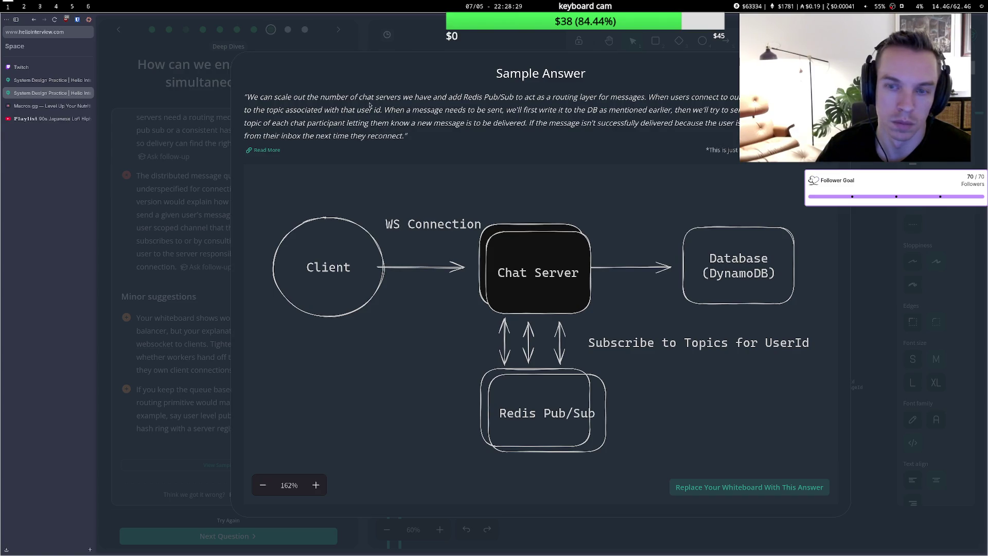
left_click_drag(341, 111, 541, 111)
left_click(399, 112)
left_click(537, 113)
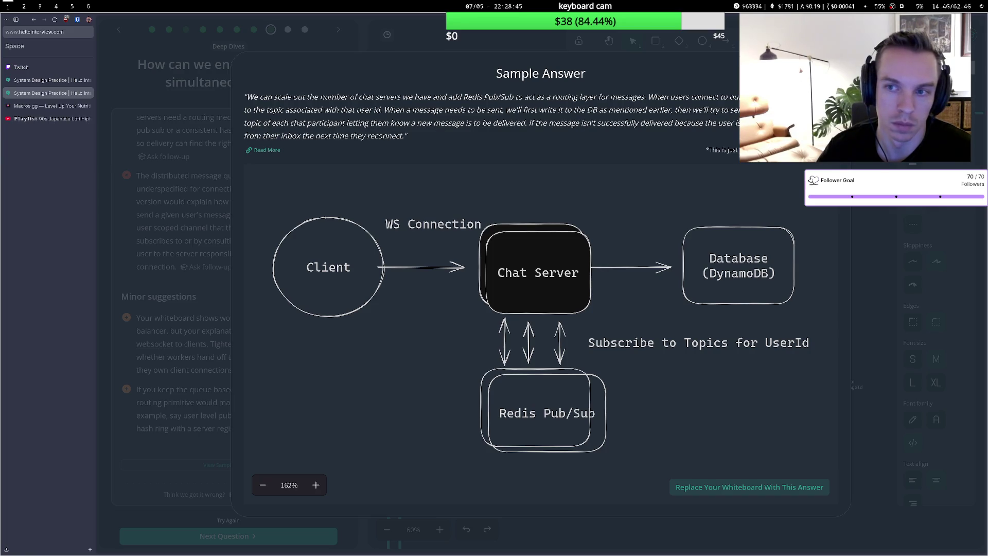
key("Escape")
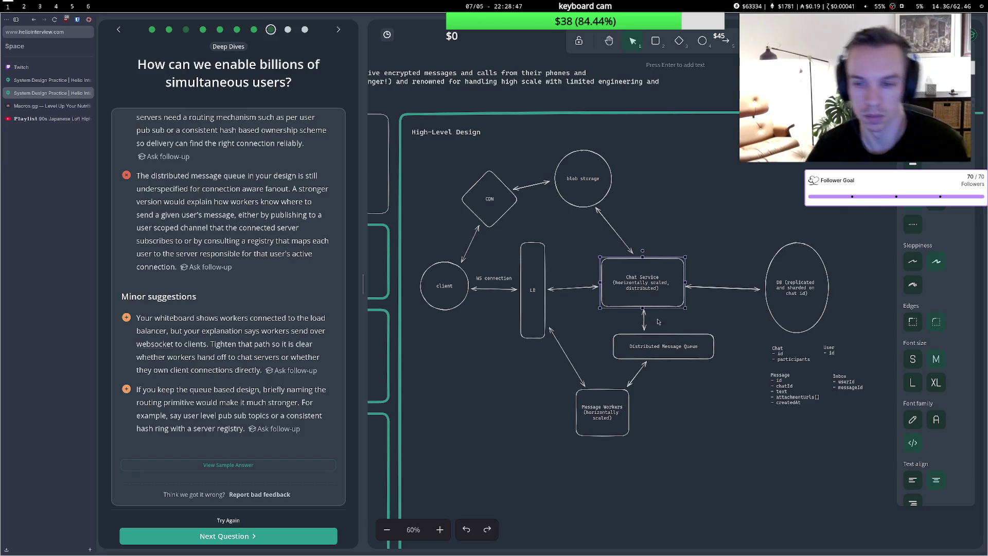
Delete the Distributed Message Queue and Message Workers boxes plus two leftover arrows
left_click(667, 345)
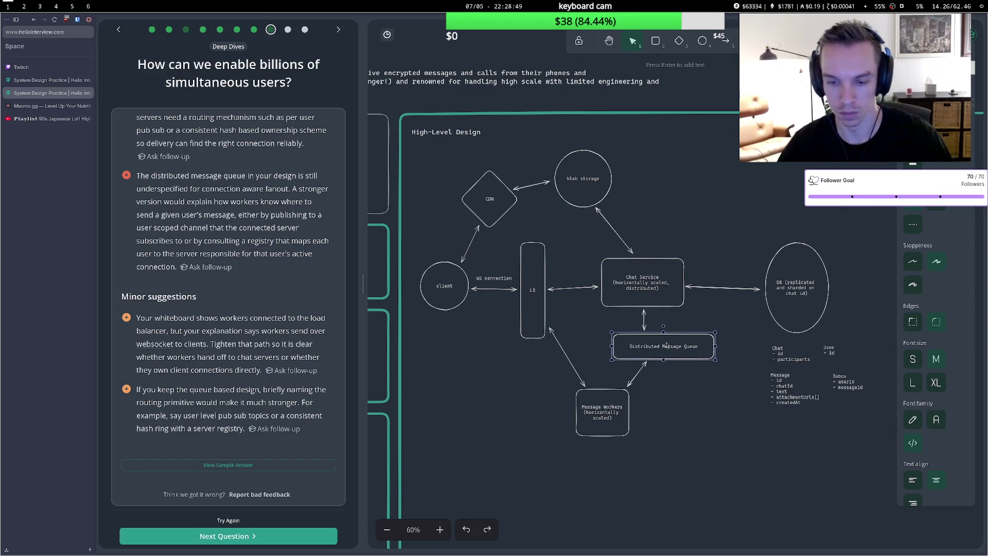
key("Delete")
left_click(616, 394)
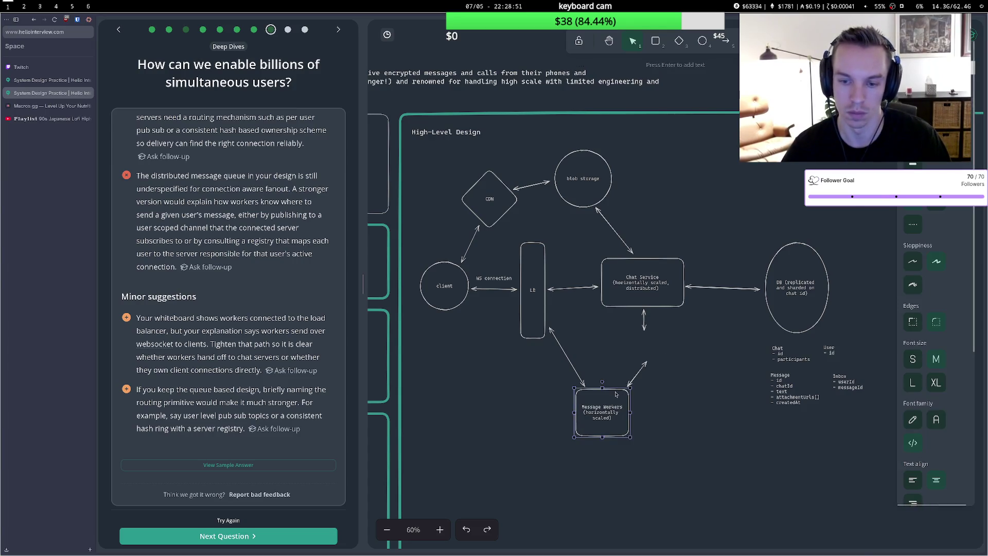
key("Delete")
left_click(630, 387)
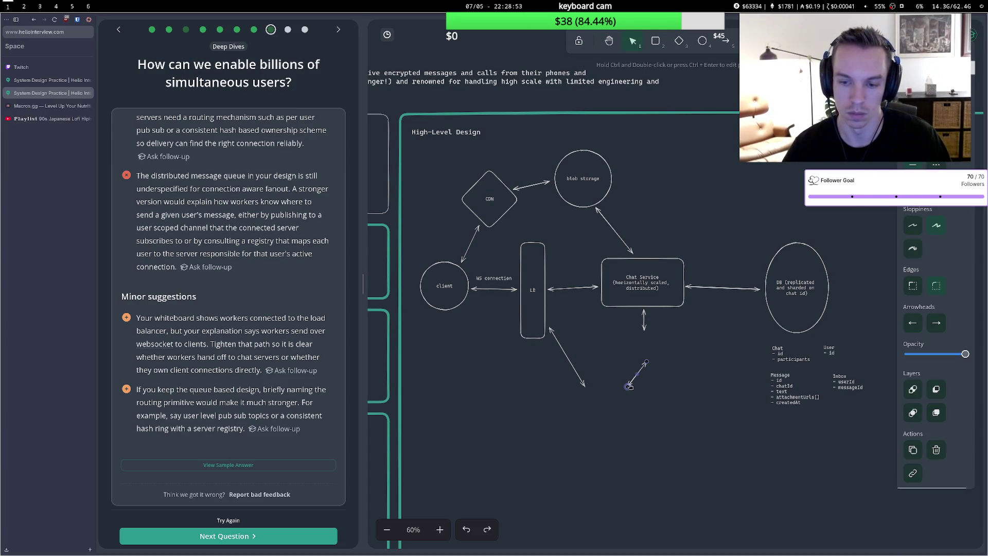
key("Delete")
left_click(585, 385)
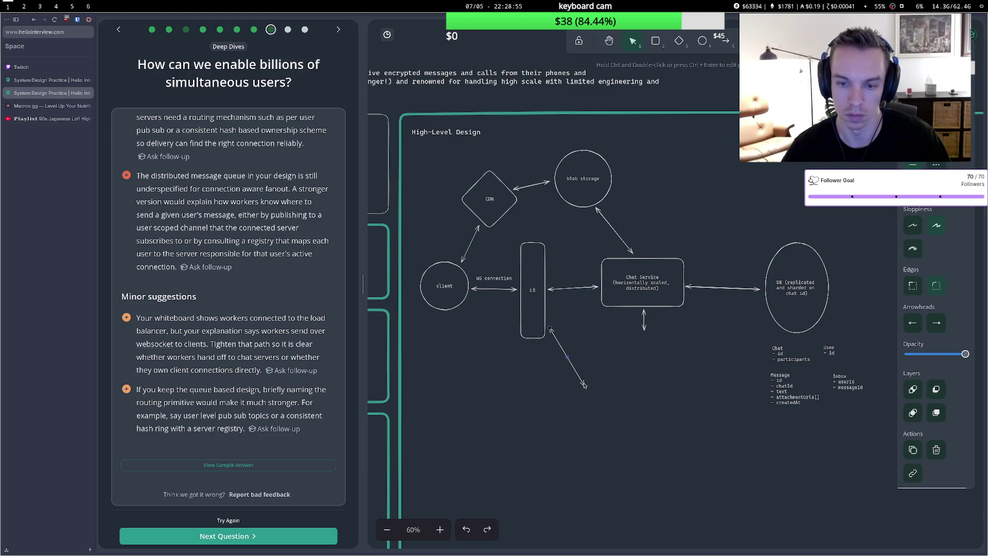
key("Delete")
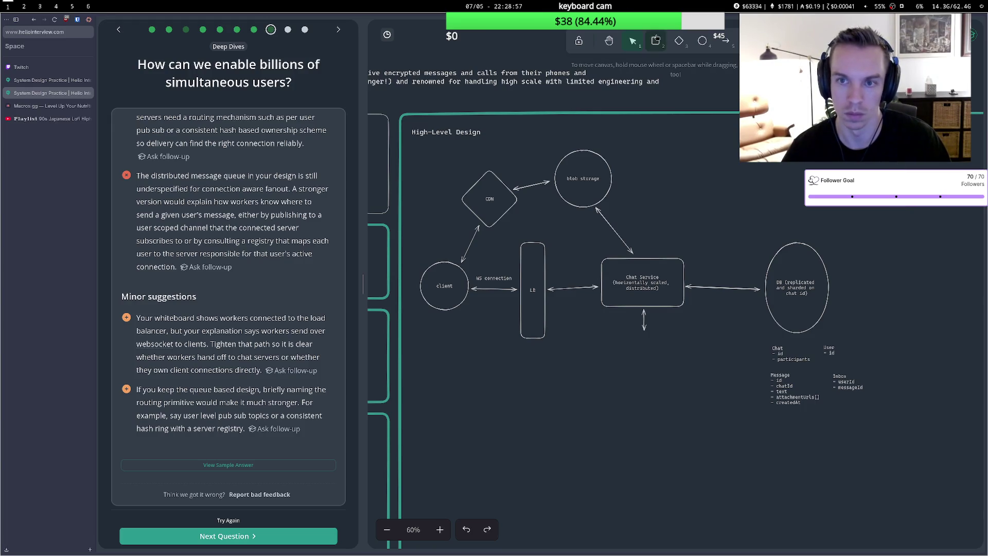
Add a 'Redis pubsub' box below Chat Service
left_click(656, 41)
mouse_move(627, 330)
left_mouse_down()
mouse_move(666, 340)
mouse_move(672, 379)
left_mouse_up()
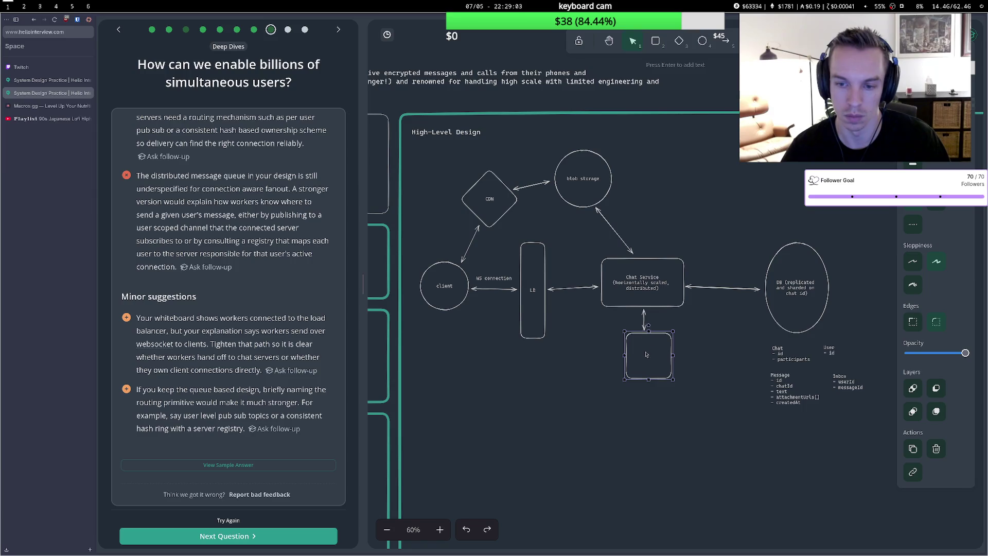
double_click(648, 355)
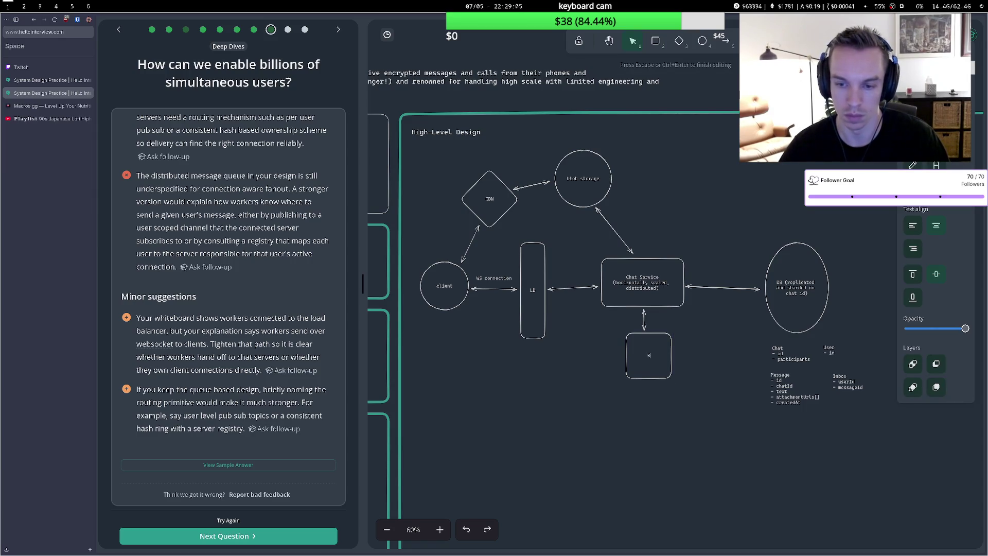
type("Redi")
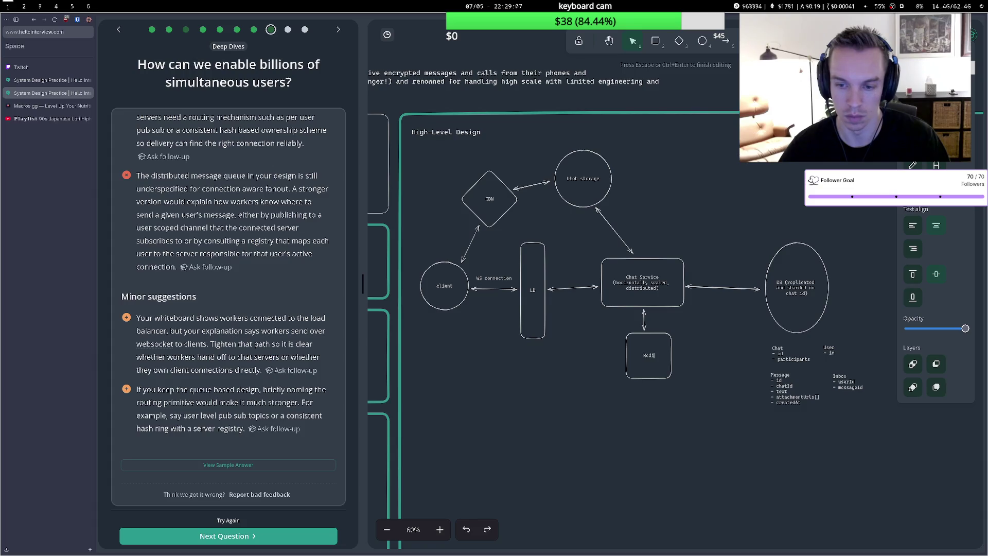
type("s pubso")
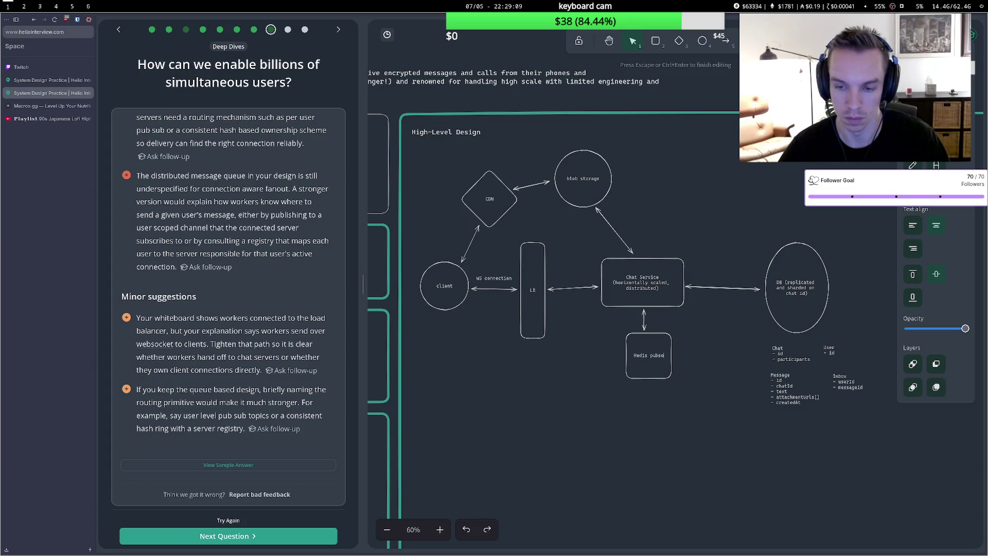
type("b")
key("Escape")
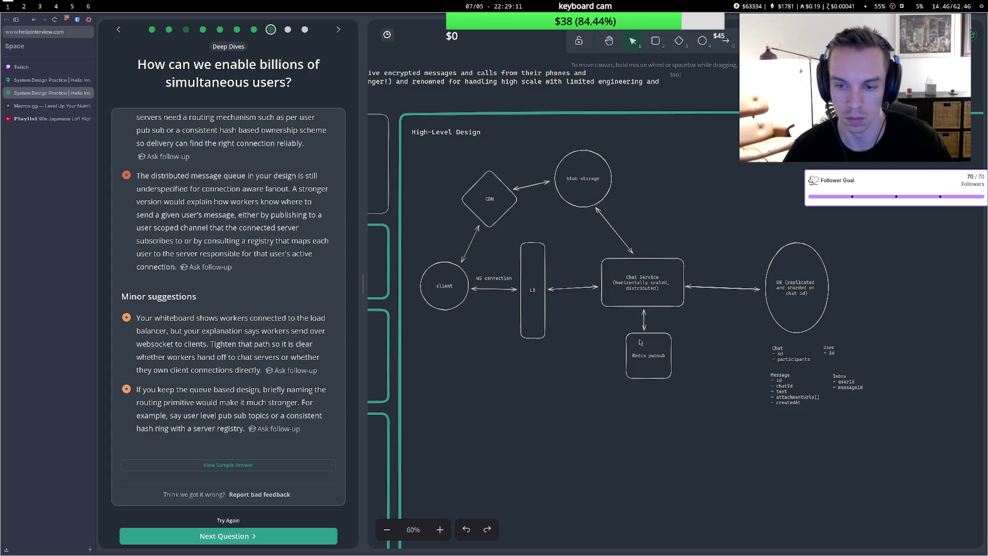
left_click_drag(638, 347, 639, 350)
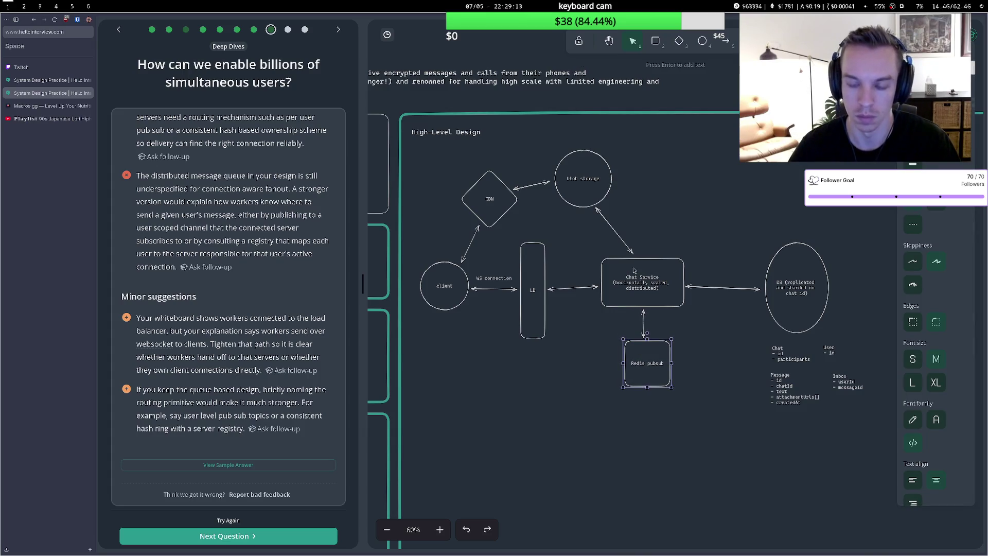
key("Escape")
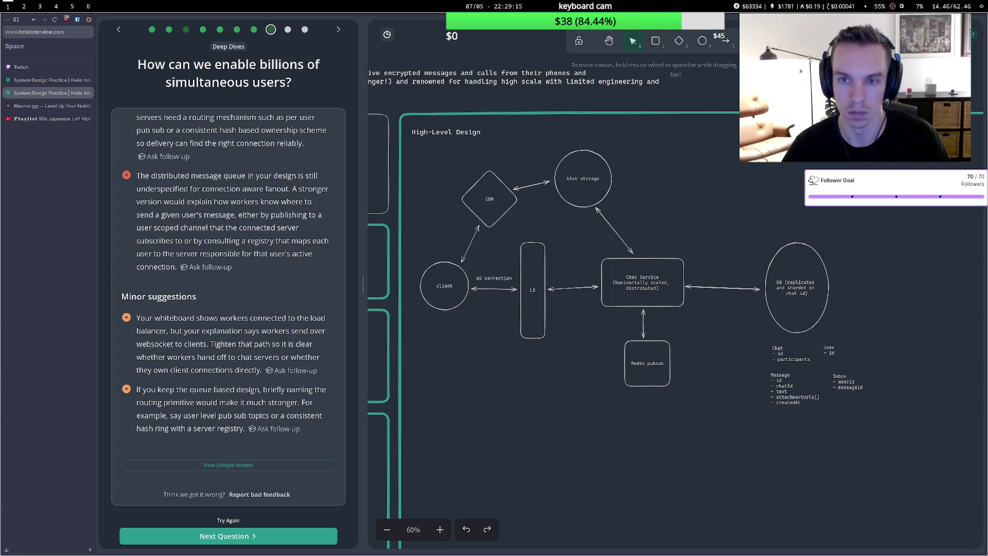
Add a 'hashed routing for ws connections' text label below the LB–Chat Service arrow
key("t")
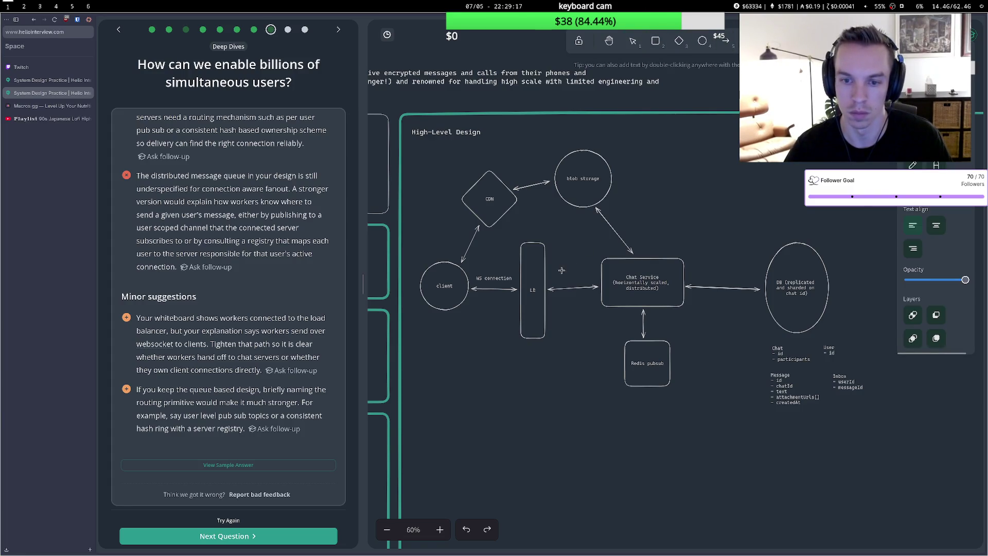
left_click(560, 273)
type("W")
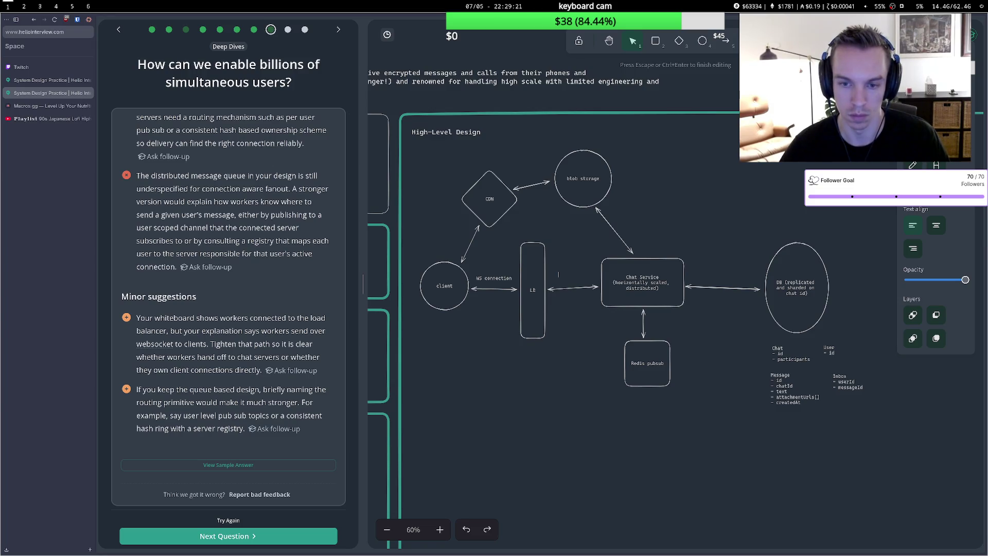
type(" routing for ws")
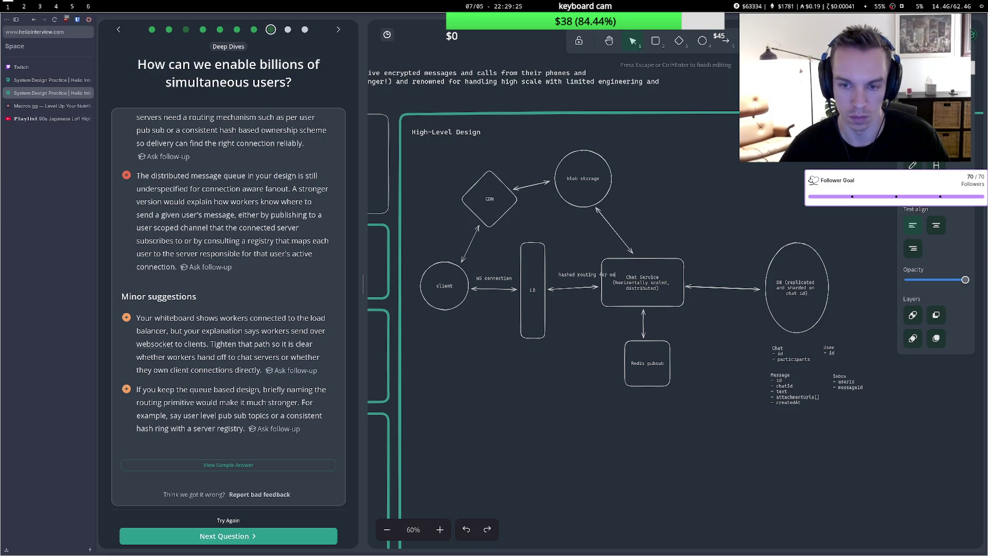
type("tions")
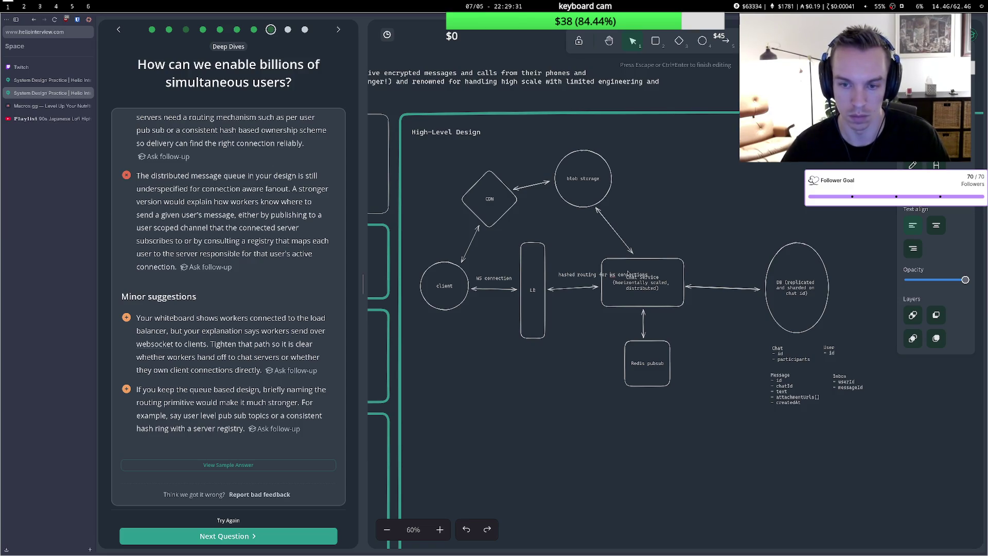
key("Escape")
mouse_move(588, 275)
left_mouse_down()
mouse_move(562, 331)
mouse_move(576, 318)
left_mouse_up()
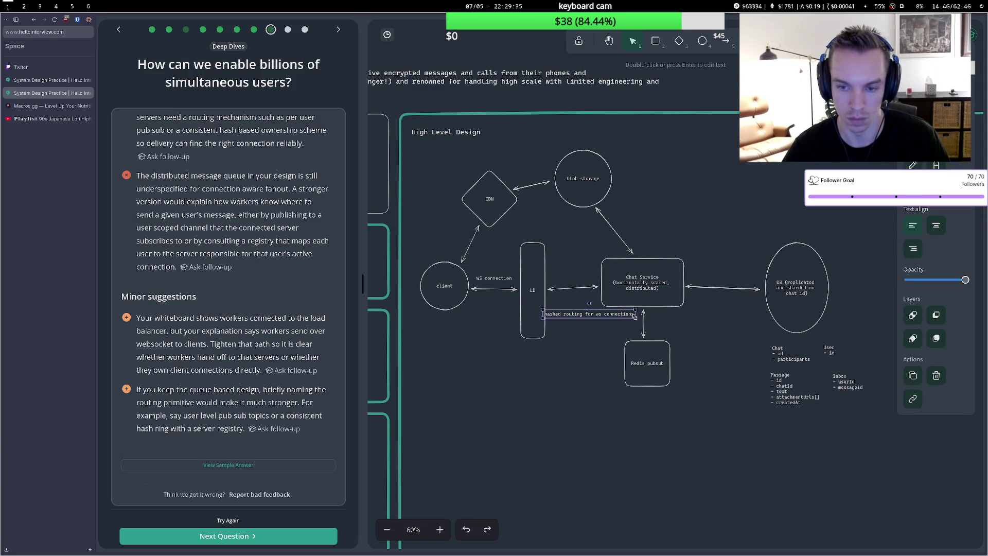
mouse_move(637, 321)
left_mouse_down()
mouse_move(615, 328)
mouse_move(629, 316)
mouse_move(608, 318)
left_mouse_up()
Wrap the routing label onto two lines, place it under the arrow, and nudge Chat Service and Redis pubsub
double_click(595, 313)
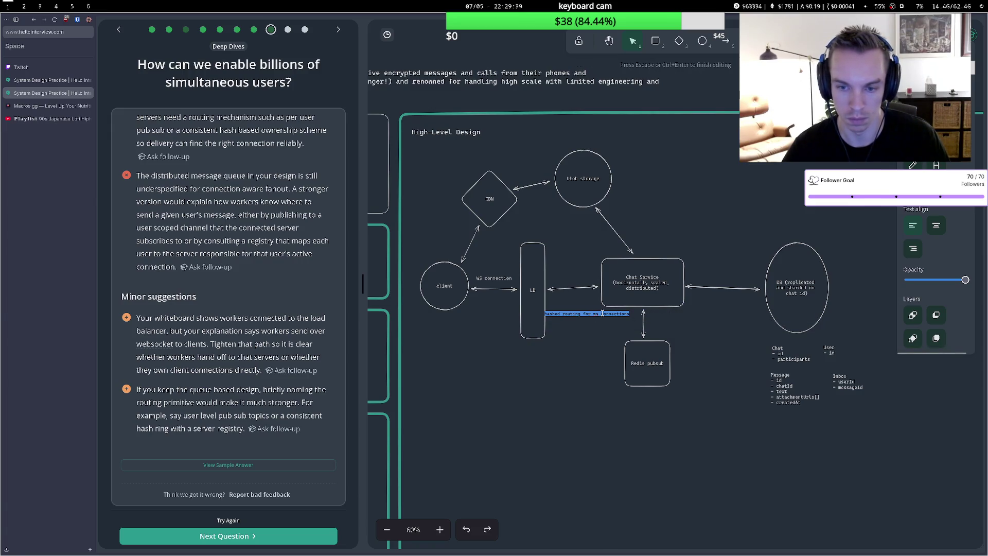
left_click(596, 313)
key("Return")
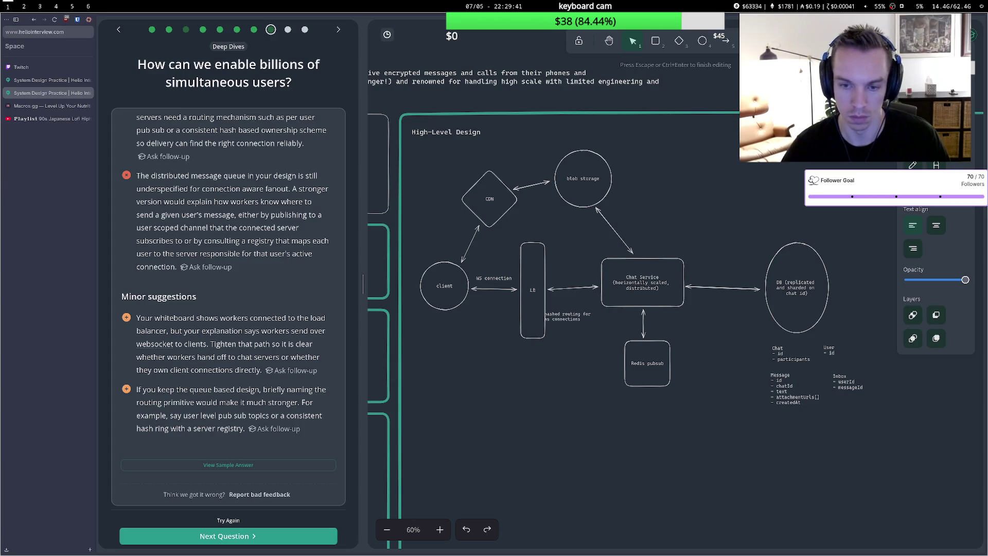
key("Escape")
left_click_drag(575, 320, 576, 308)
left_click(560, 255)
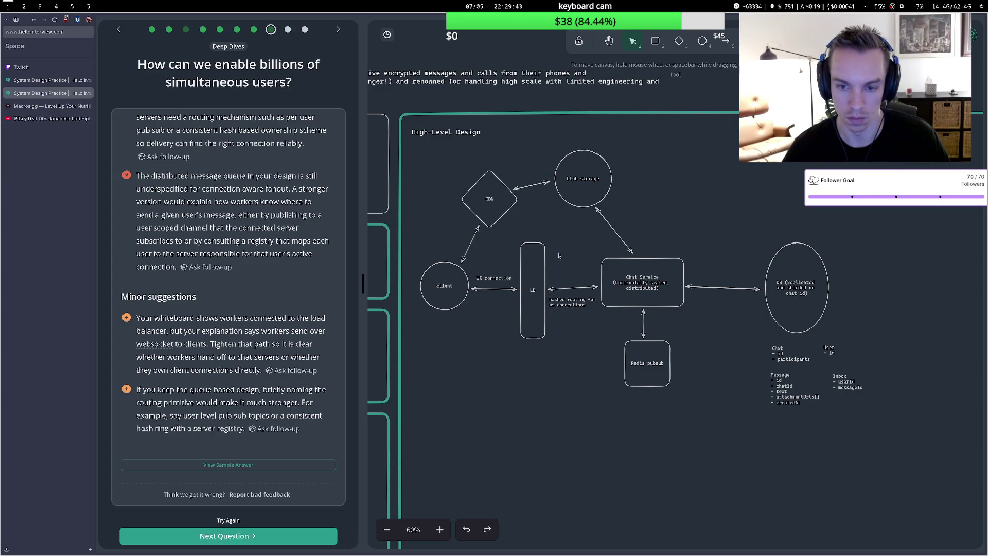
left_click_drag(668, 297, 667, 302)
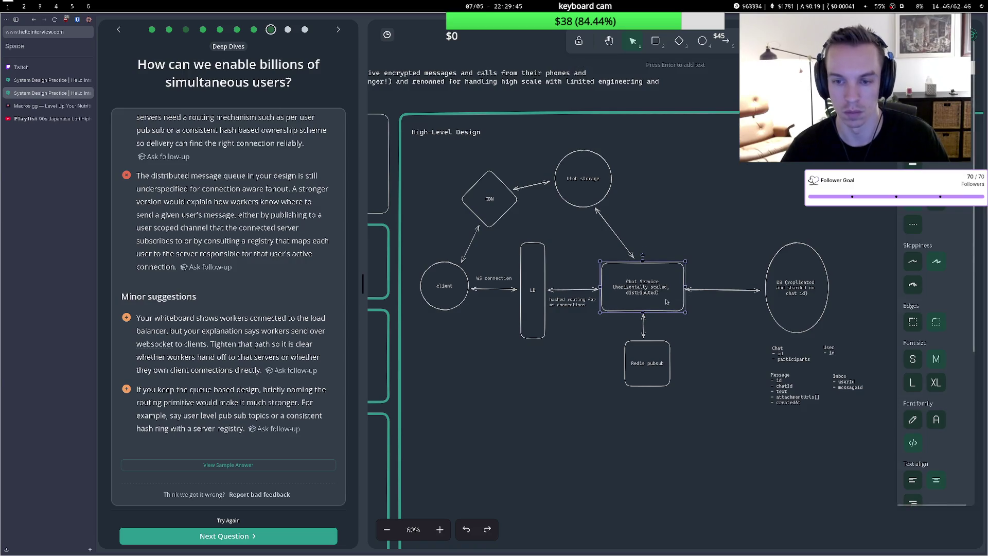
left_click_drag(650, 350, 647, 353)
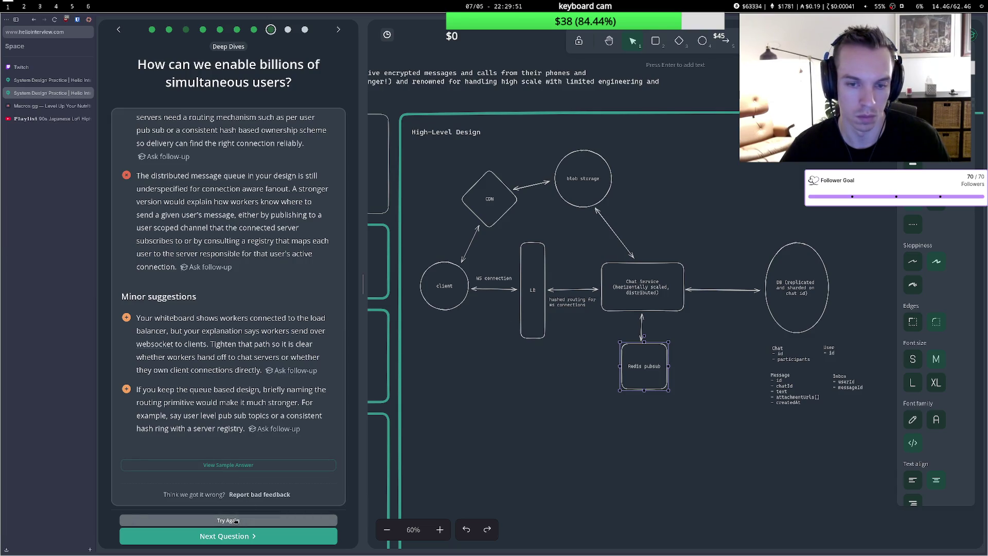
Return from the follow-up question to the billions-of-users deep dive and start a second recorded attempt
left_click(245, 536)
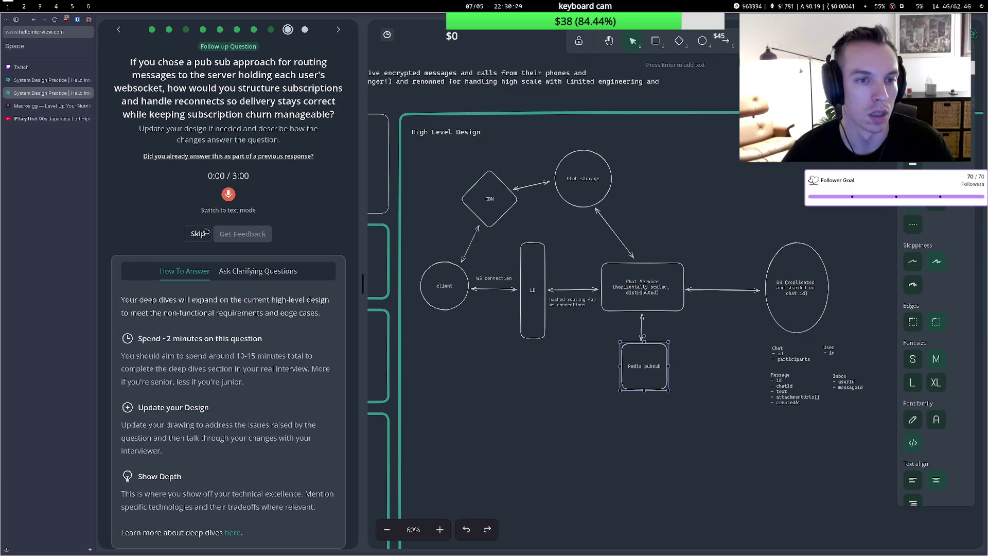
left_click(271, 30)
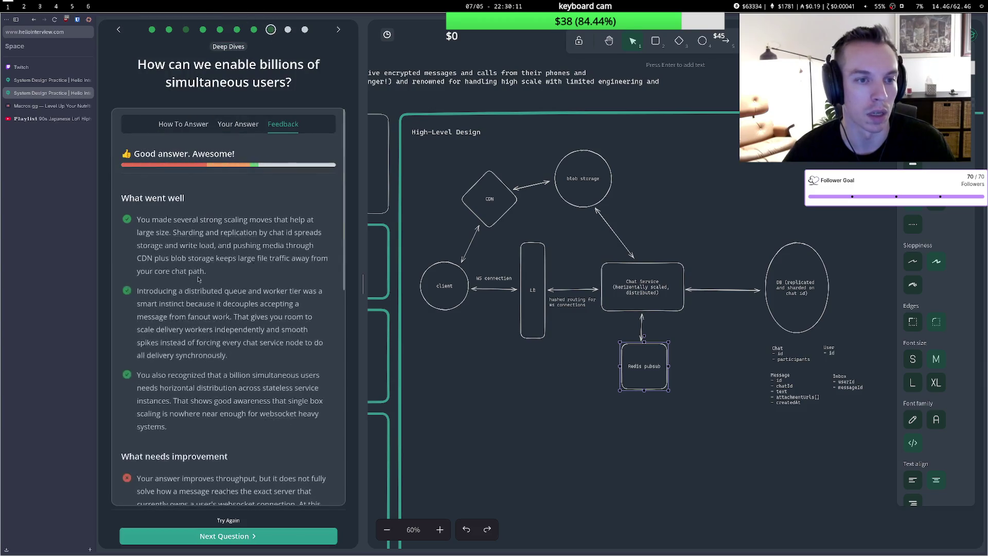
left_click(228, 521)
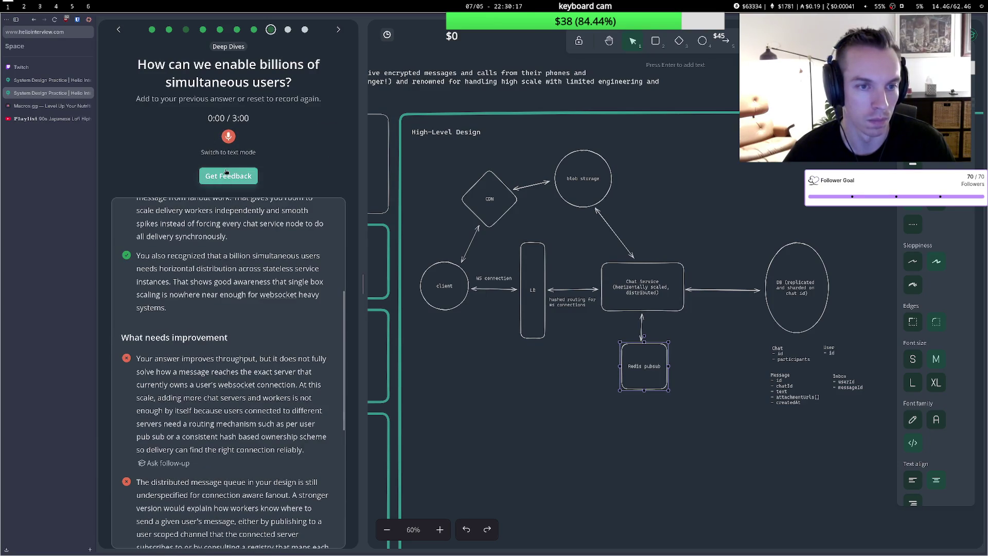
left_click(232, 137)
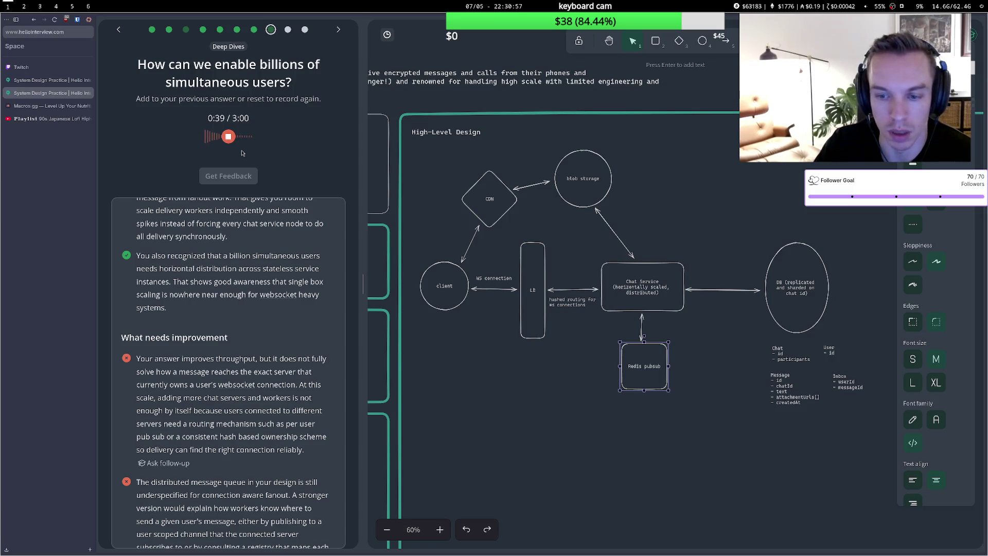
Stop the hash-routing and Redis Pub/Sub answer recording and submit it for feedback
left_click(232, 139)
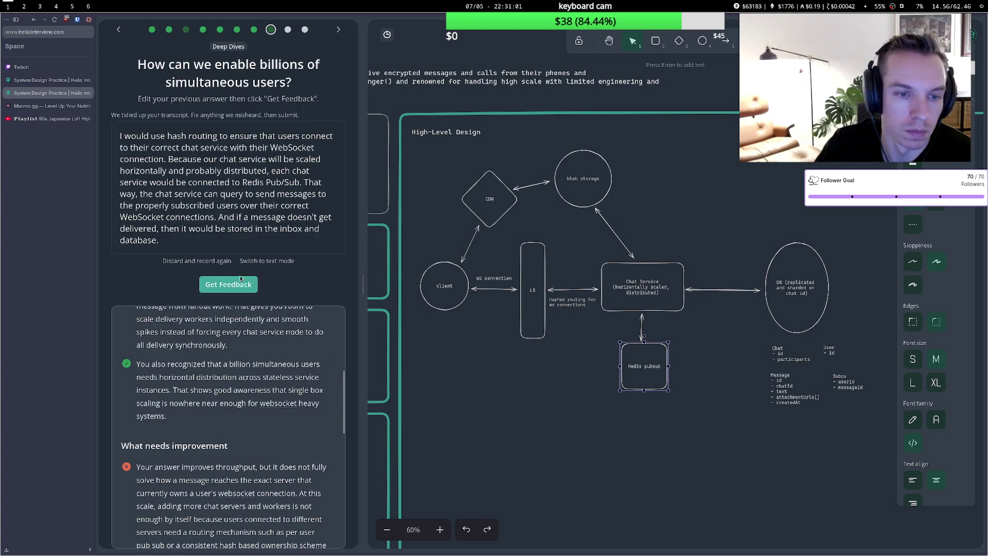
left_click(220, 285)
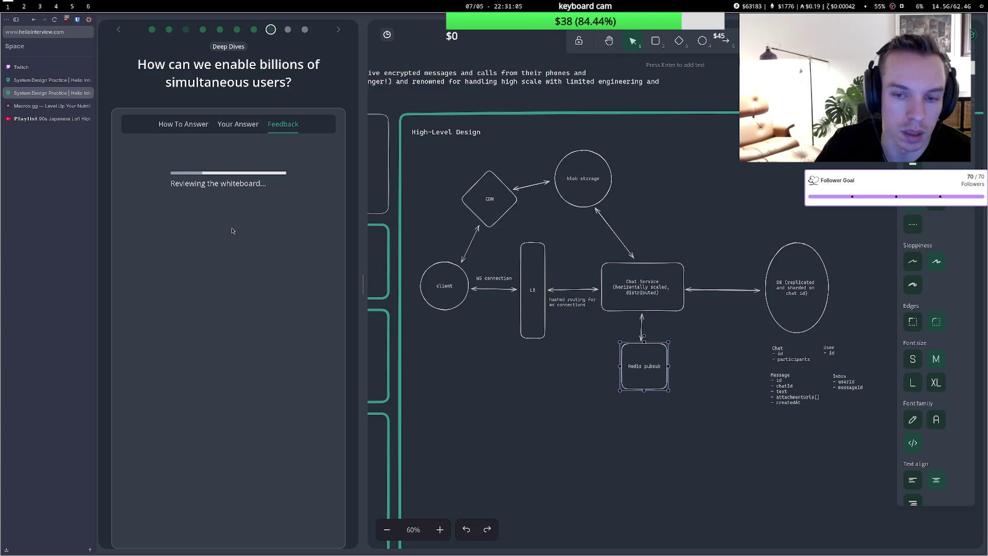
Read the great-answer feedback and advance to the pub/sub subscriptions and reconnects follow-up
scroll(227, 298, "down", 1)
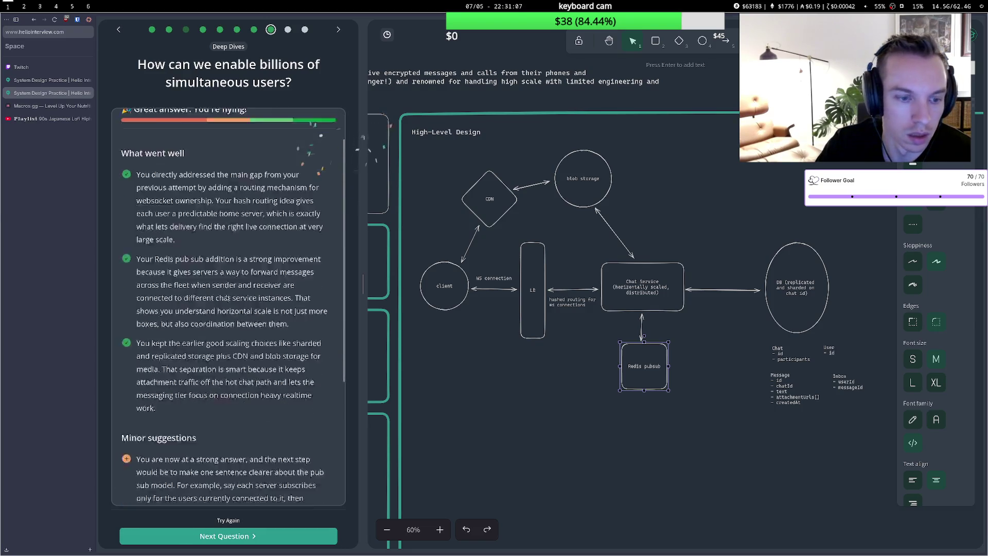
scroll(227, 298, "down", 4)
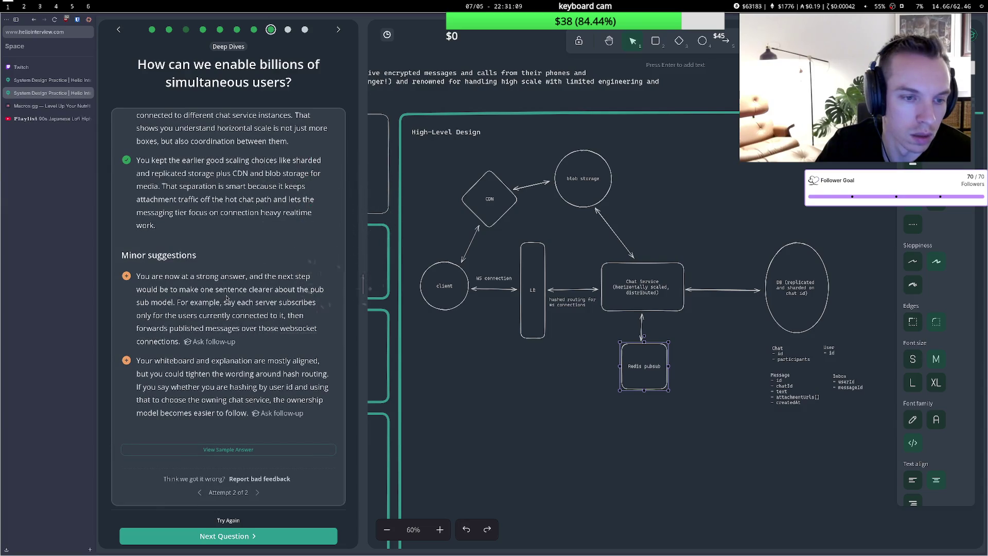
left_click_drag(209, 290, 318, 303)
left_click(318, 303)
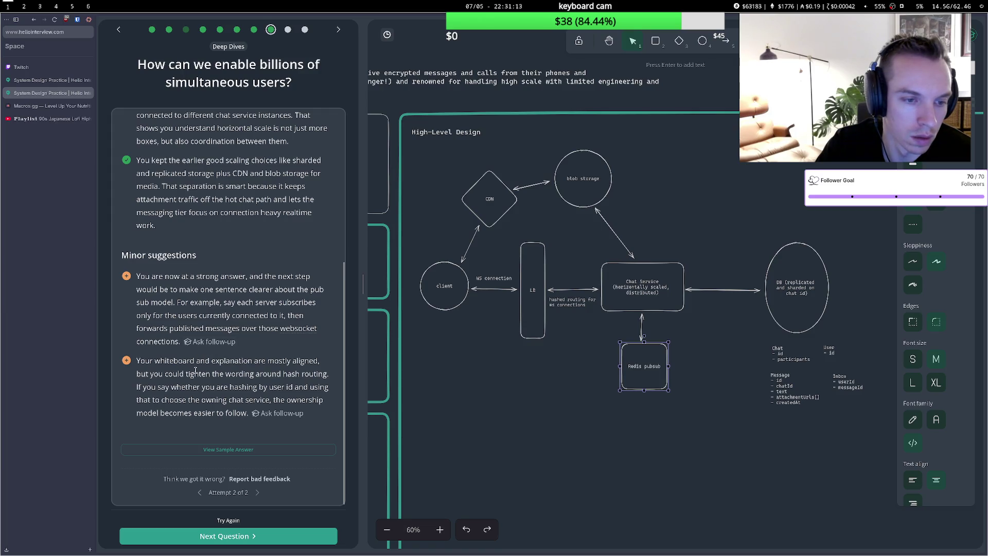
left_click(228, 536)
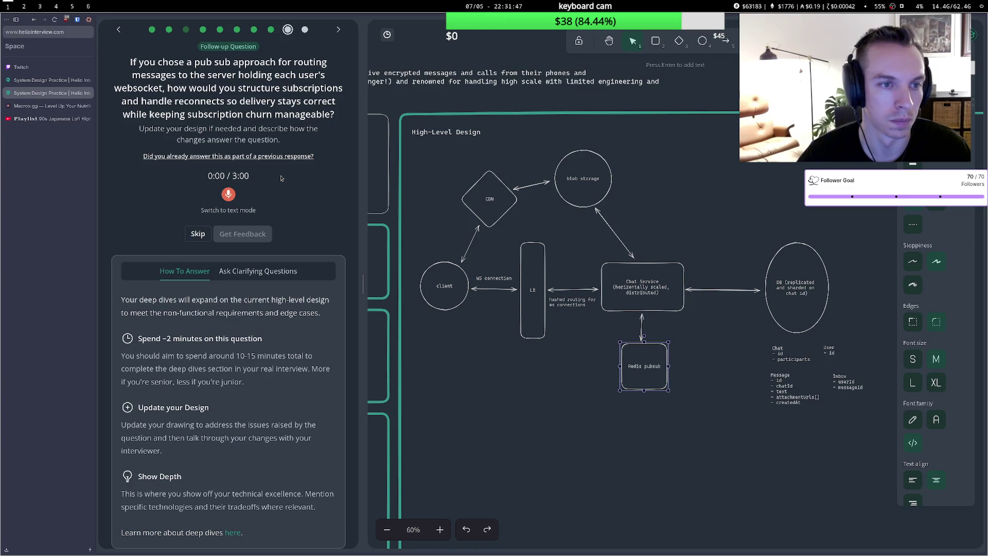
Read the pub/sub question and record a 22-second answer on heartbeats with Redis PubSub TTLs
left_click(516, 324)
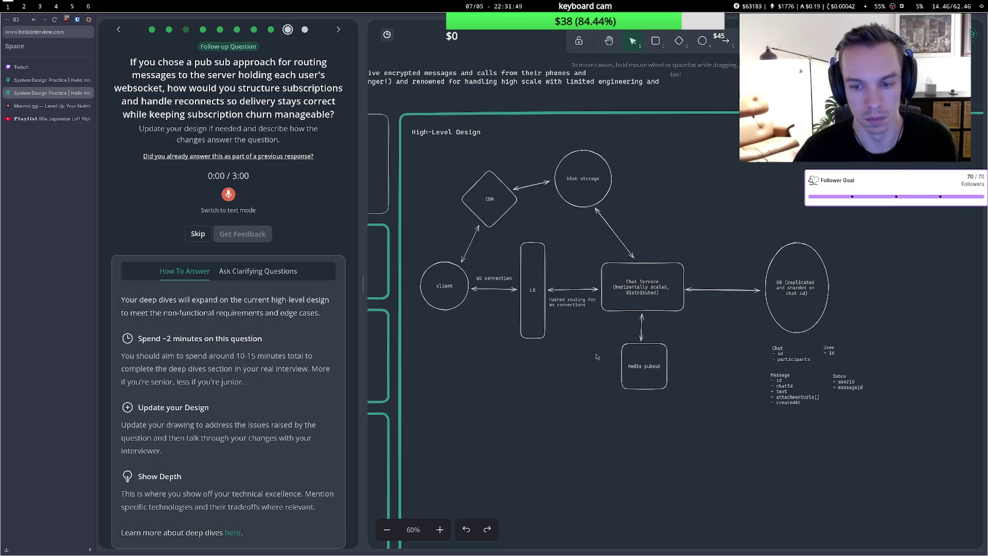
double_click(652, 334)
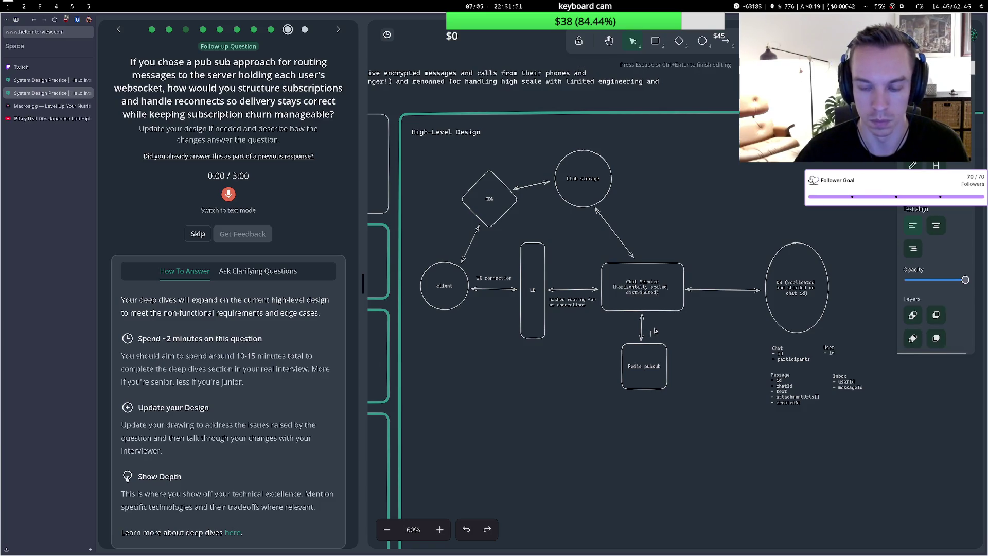
key("Escape")
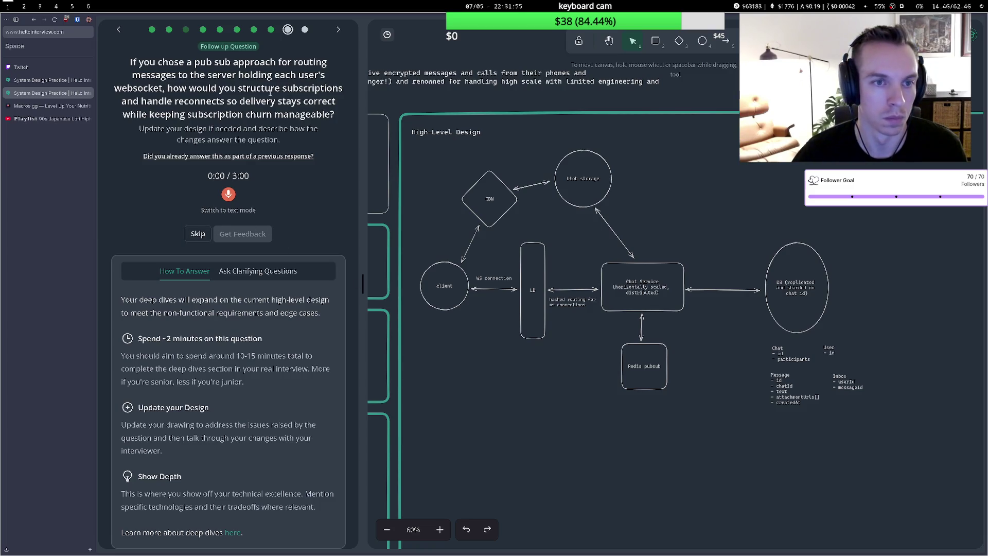
mouse_move(186, 62)
left_mouse_down()
mouse_move(227, 76)
mouse_move(211, 102)
left_mouse_up()
left_click(227, 83)
left_click(354, 195)
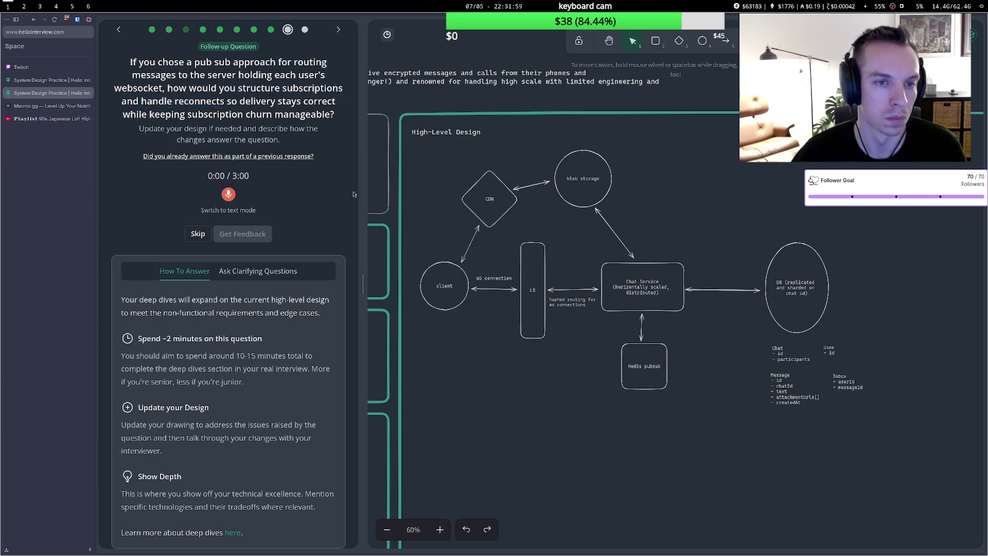
left_click(227, 195)
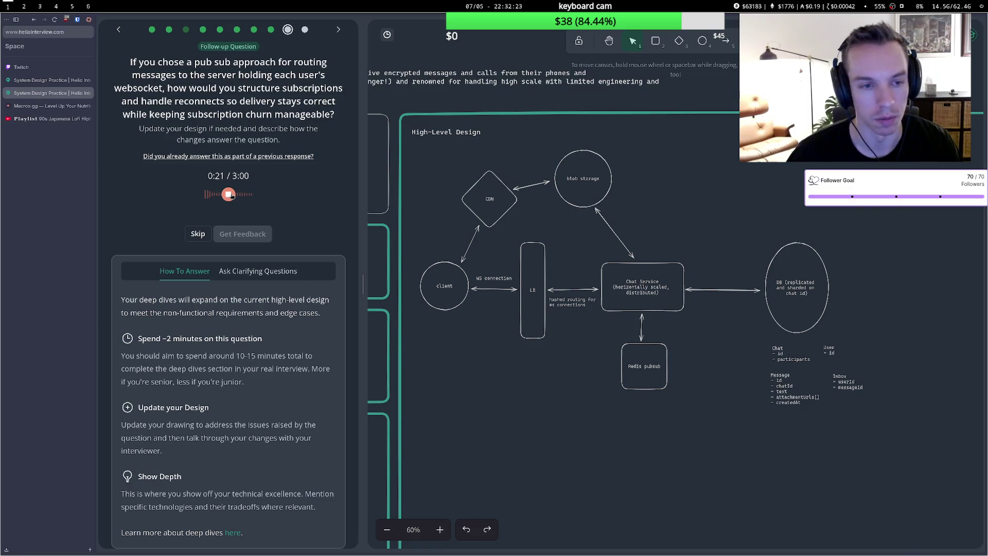
left_click(229, 194)
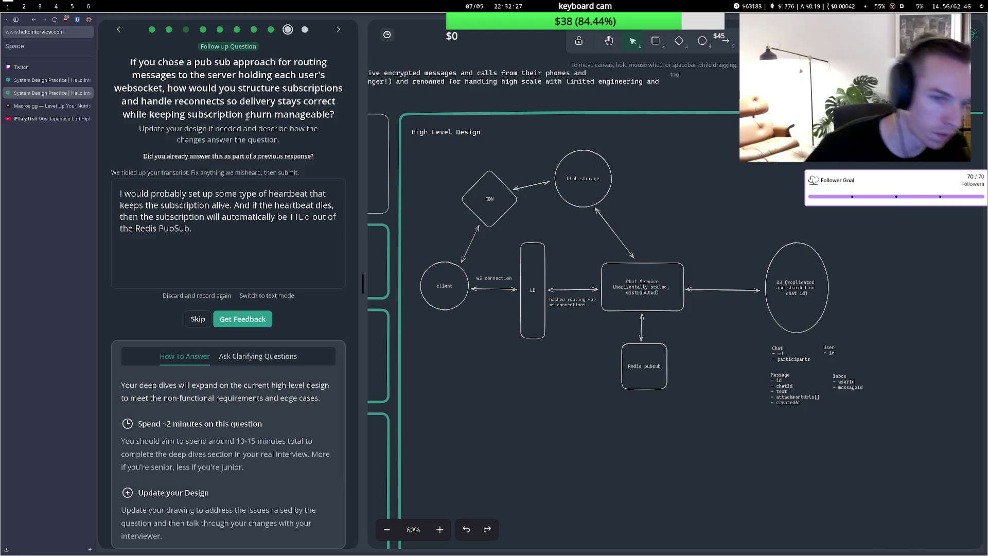
Reread the question and delete the whole heartbeat transcript from the answer box
left_click_drag(181, 116, 186, 101)
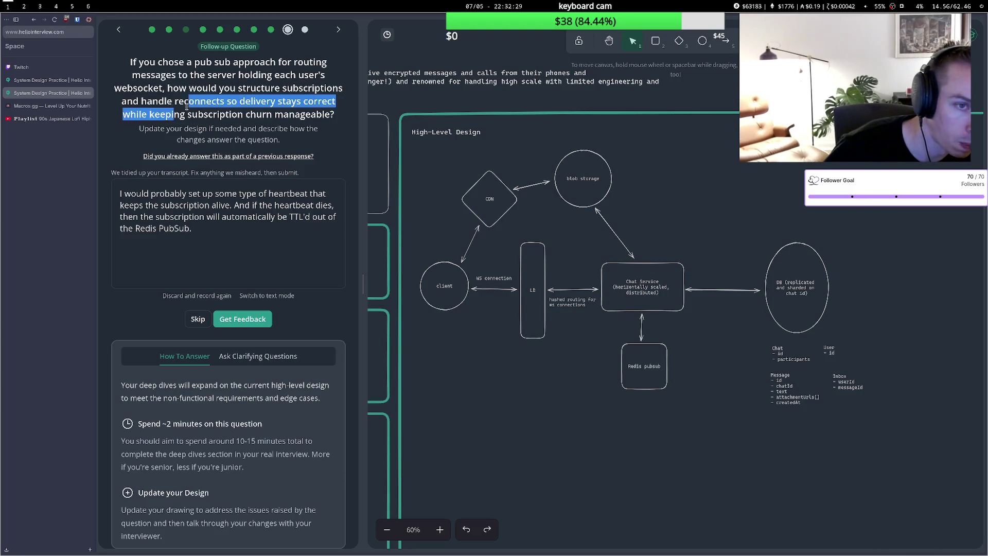
left_click(208, 104)
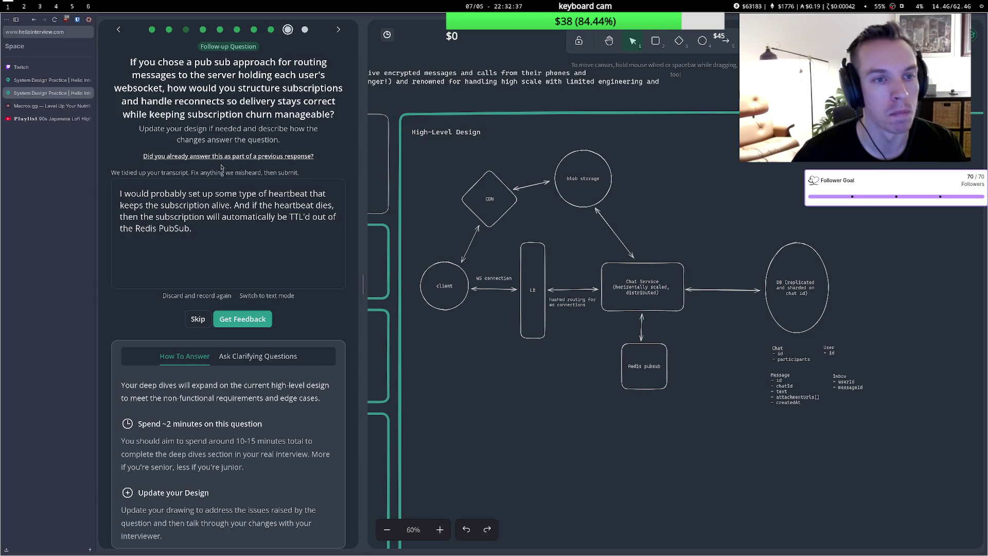
left_click_drag(178, 75, 188, 88)
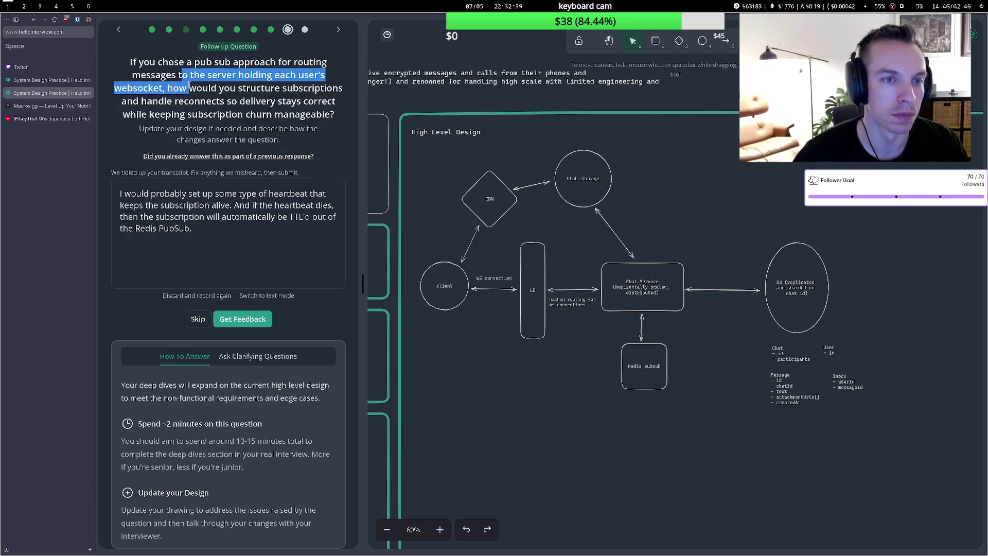
left_click(189, 85)
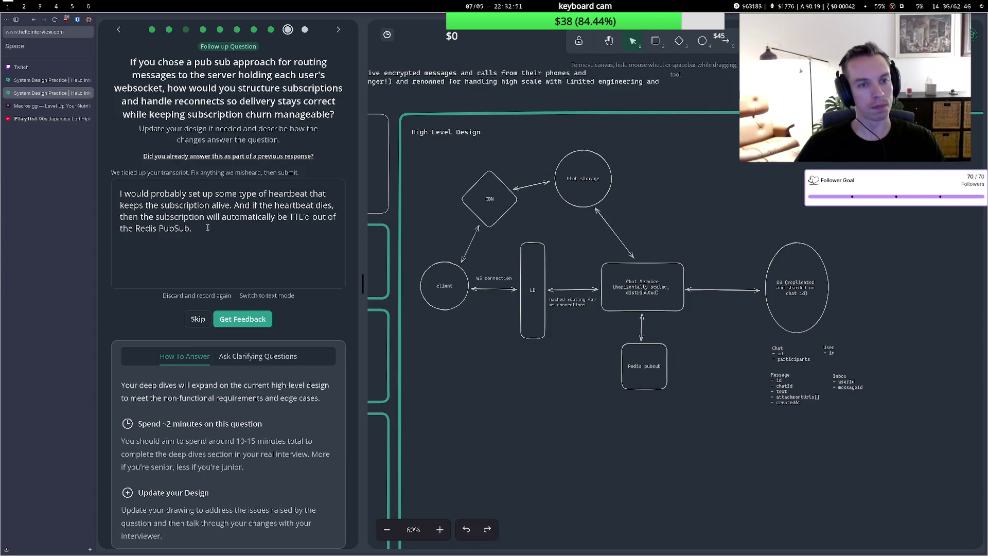
left_click_drag(208, 228, 117, 195)
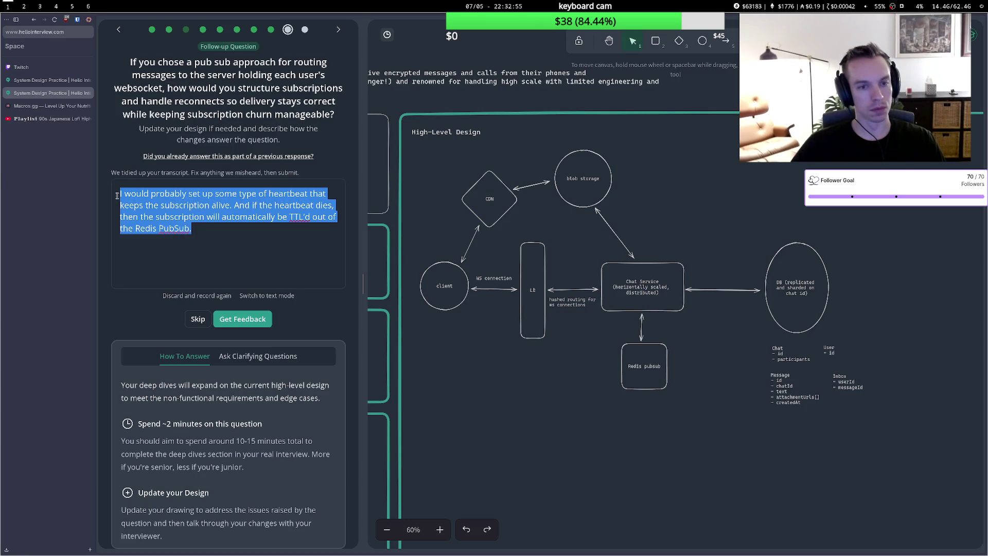
key("BackSpace")
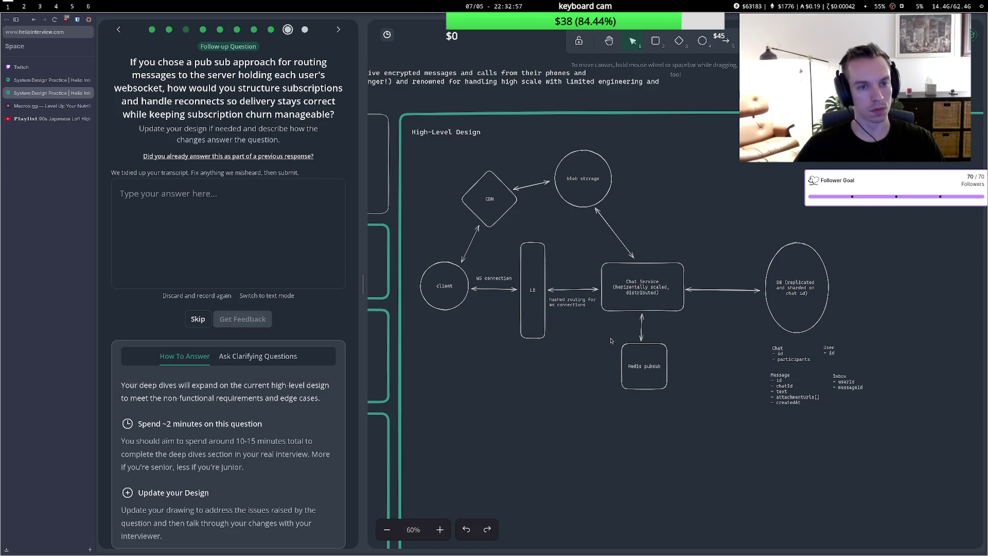
Move Redis pubsub directly below Chat Service and straighten its arrow
mouse_move(631, 357)
left_mouse_down()
mouse_move(648, 387)
mouse_move(603, 387)
left_mouse_up()
left_click(636, 320)
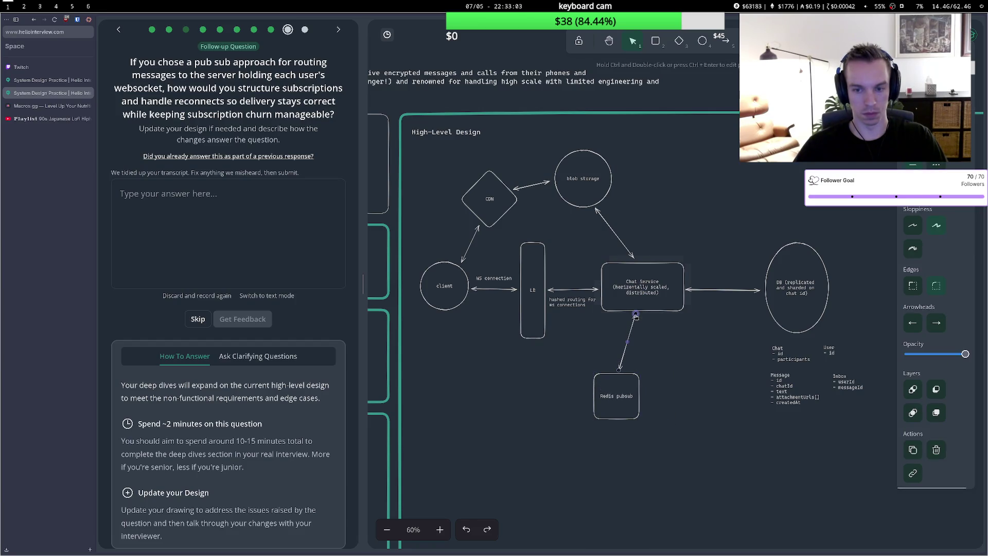
mouse_move(636, 317)
left_mouse_down()
mouse_move(617, 317)
mouse_move(681, 354)
mouse_move(696, 339)
mouse_move(746, 365)
mouse_move(716, 362)
left_mouse_up()
Add a 'Message Queue' box with an arrow from Chat Service, then discard the answer and re-record
left_click(656, 40)
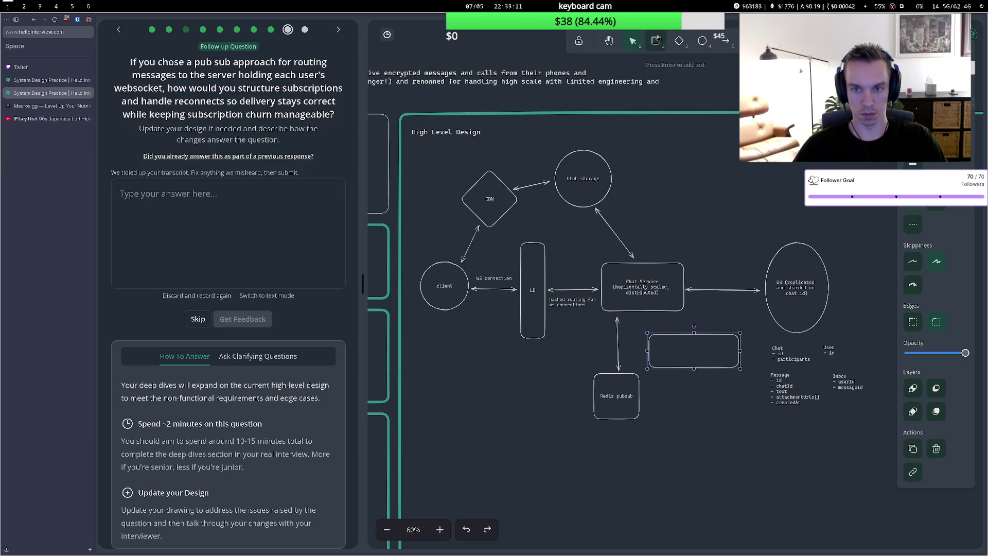
left_click(726, 41)
left_click_drag(662, 315, 669, 335)
double_click(698, 353)
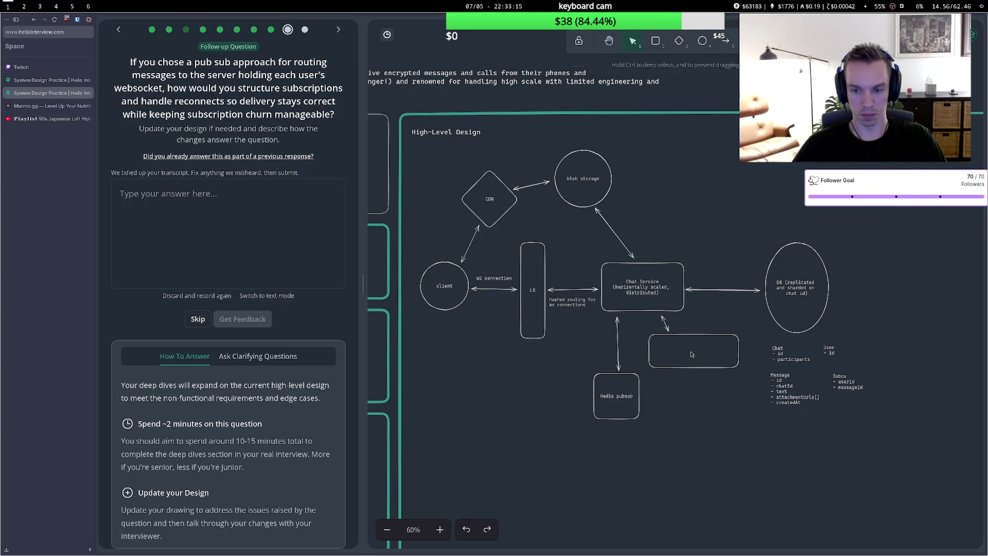
type("Mass")
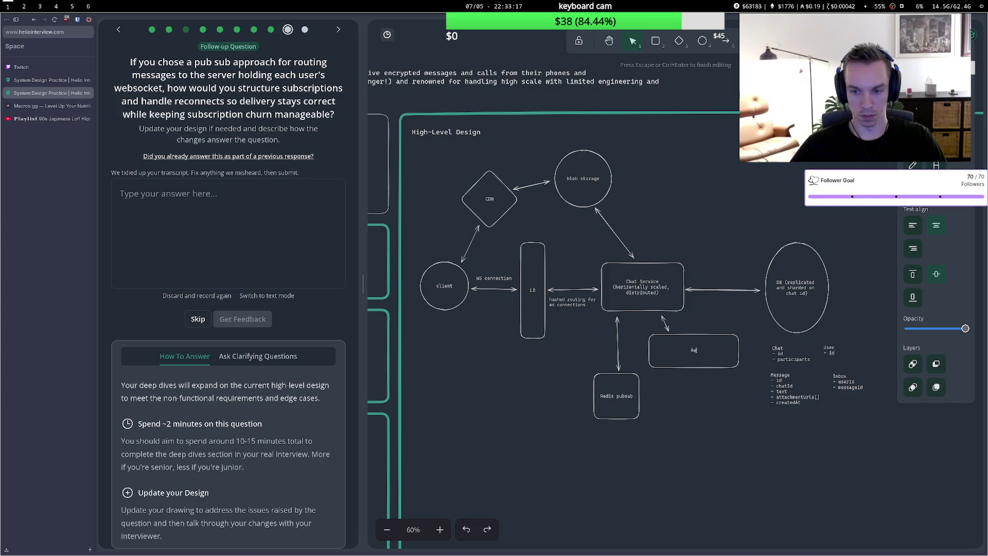
key("BackSpace")
key("BackSpace")
key("BackSpace")
type("essage Queue")
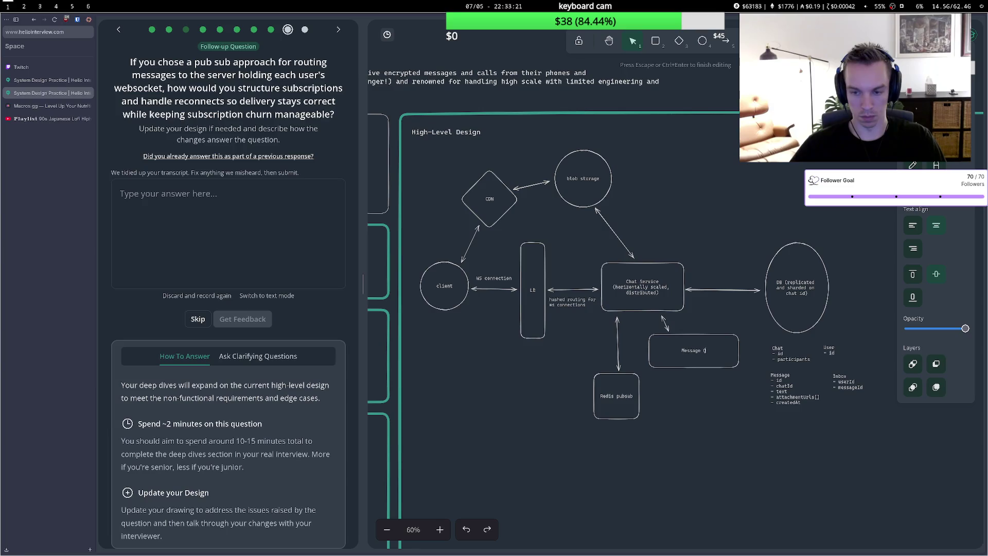
left_click(696, 222)
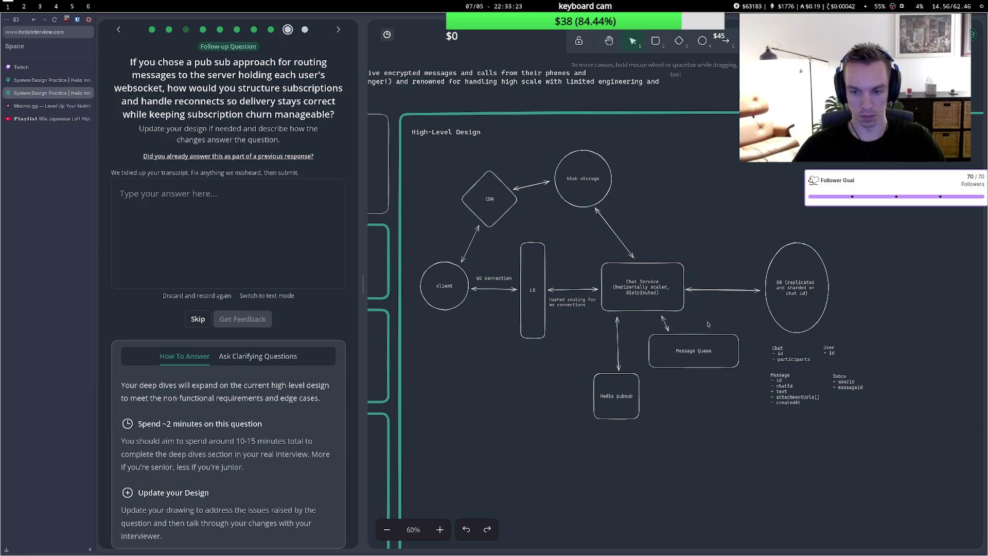
left_click(212, 296)
left_click(228, 194)
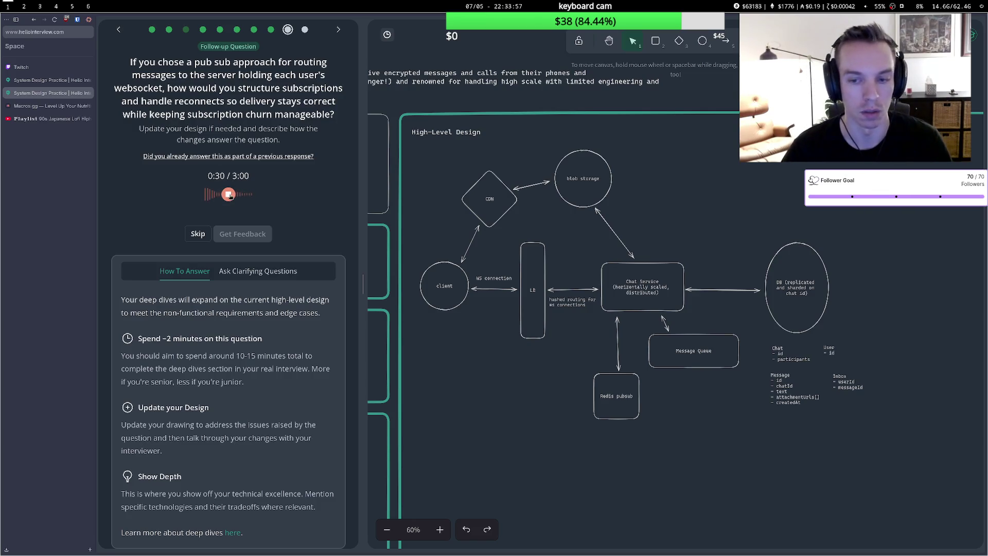
Stop the 32-second recording proposing a message queue for at-least-once delivery with inbox fallback
left_click(229, 195)
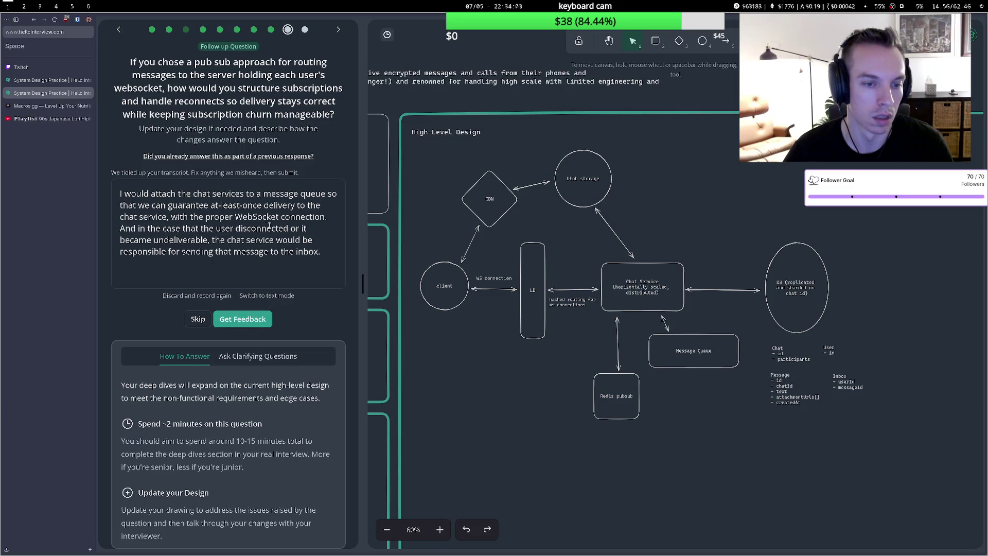
Submit the message-queue answer and read feedback on unaddressed subscriptions and per-user Redis topics
left_click(248, 323)
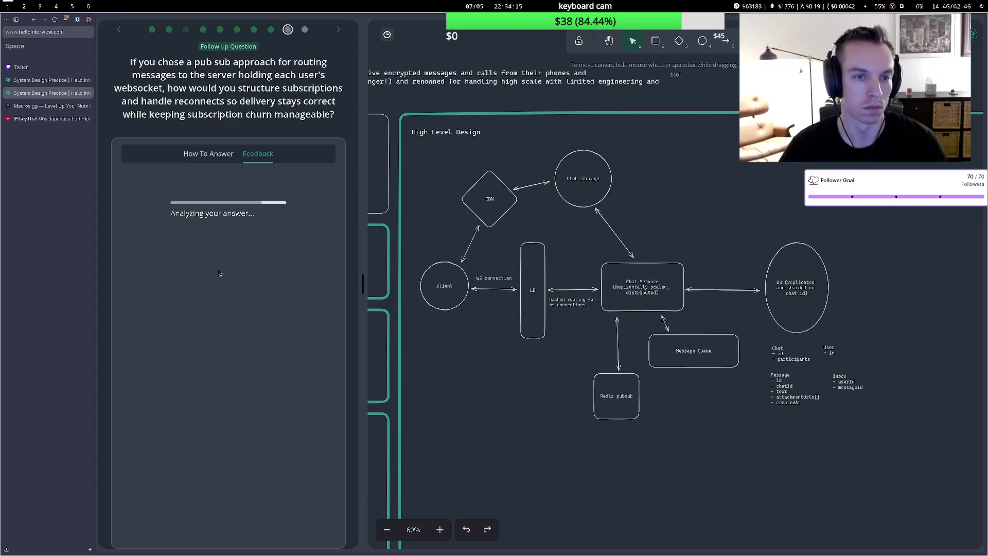
scroll(213, 319, "down", 5)
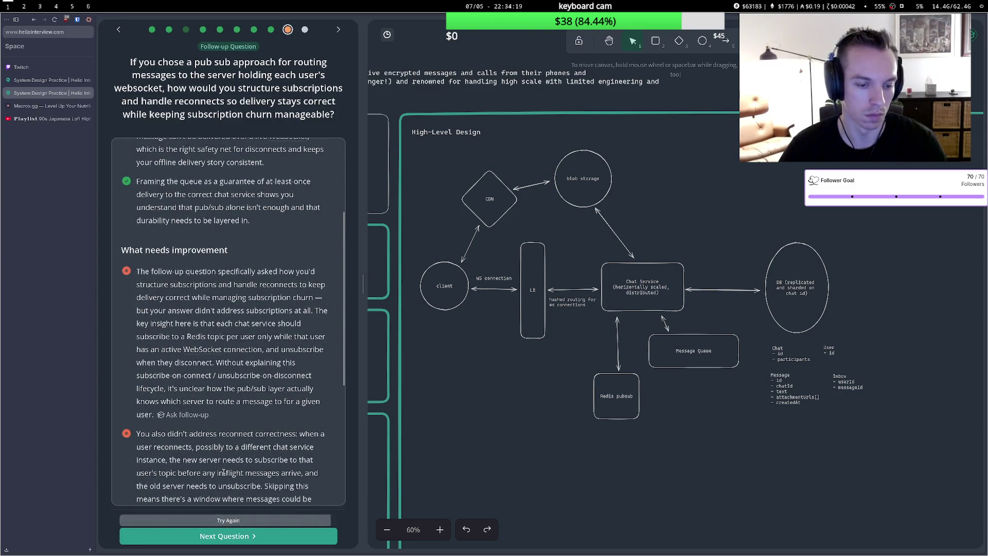
left_click_drag(183, 284, 195, 323)
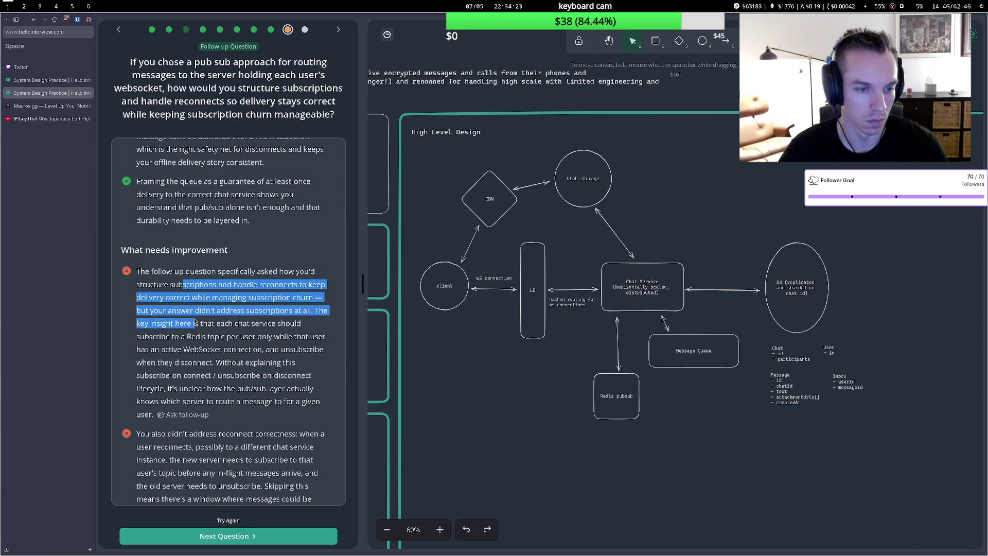
left_click(181, 323)
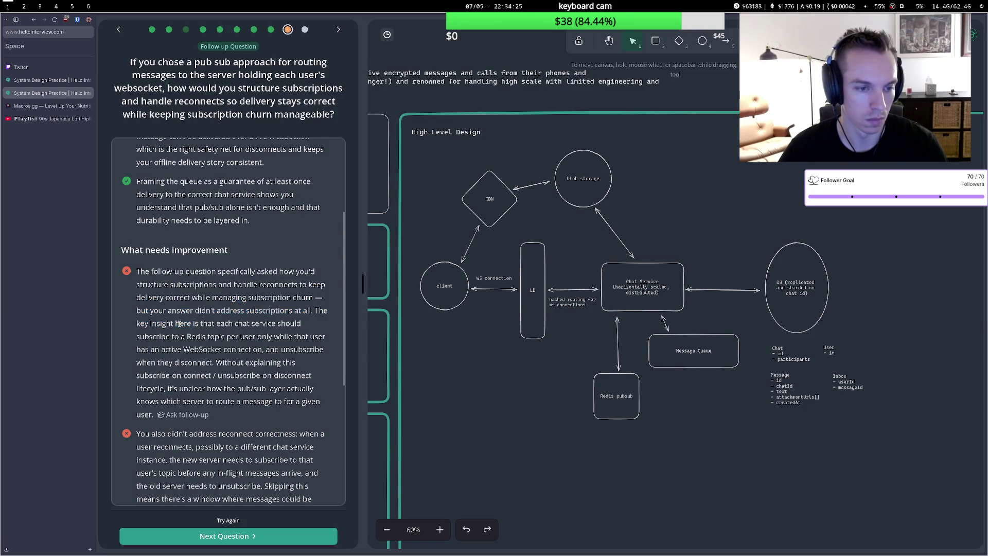
left_click_drag(166, 325, 227, 340)
left_click(190, 338)
left_click(226, 345)
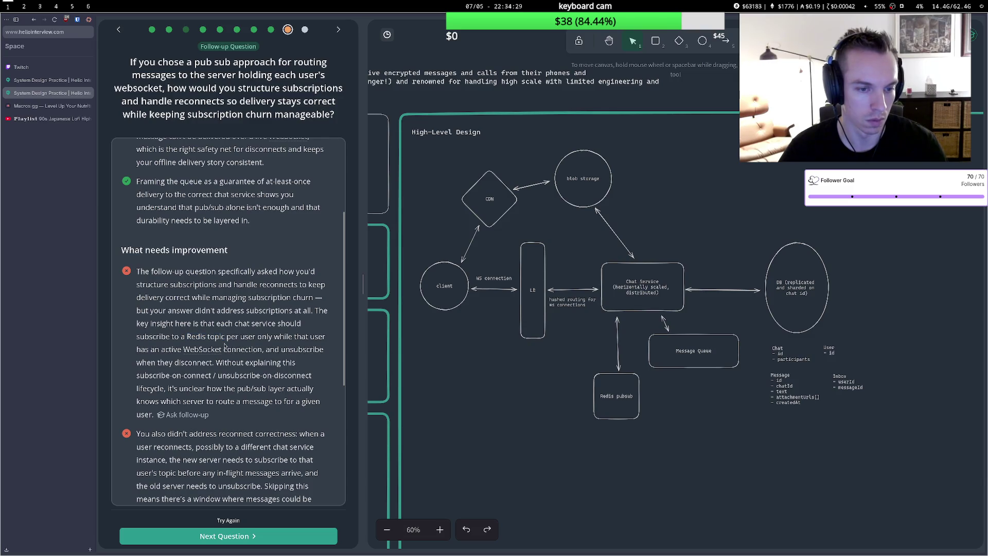
left_click_drag(208, 340, 253, 338)
left_click(234, 348)
Read the feedback on subscribe/unsubscribe lifecycle and reconnect correctness when switching servers
scroll(214, 334, "down", 2)
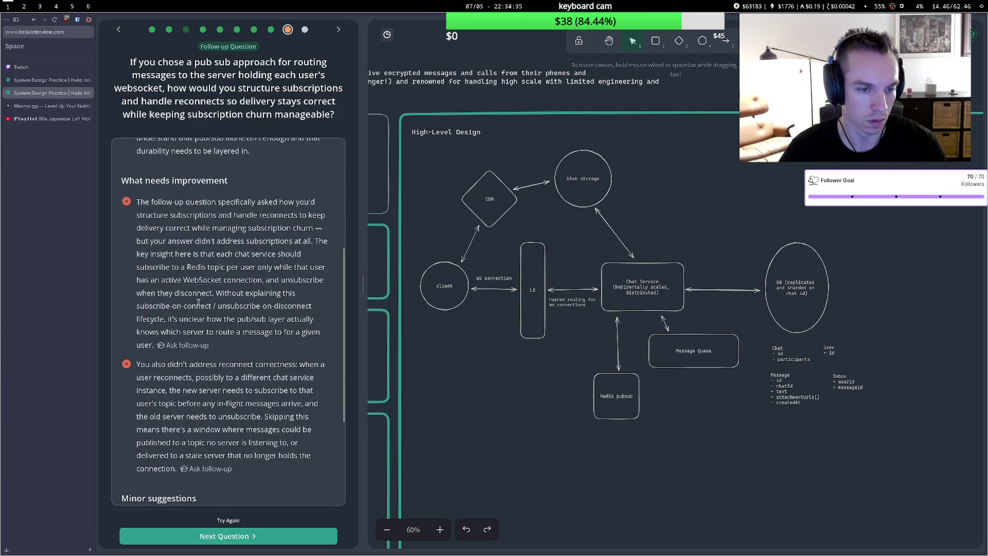
left_click_drag(193, 309, 315, 334)
left_click(224, 328)
scroll(224, 328, "down", 2)
mouse_move(182, 293)
left_mouse_down()
mouse_move(227, 322)
mouse_move(213, 322)
left_mouse_up()
left_click(227, 322)
left_click(213, 322)
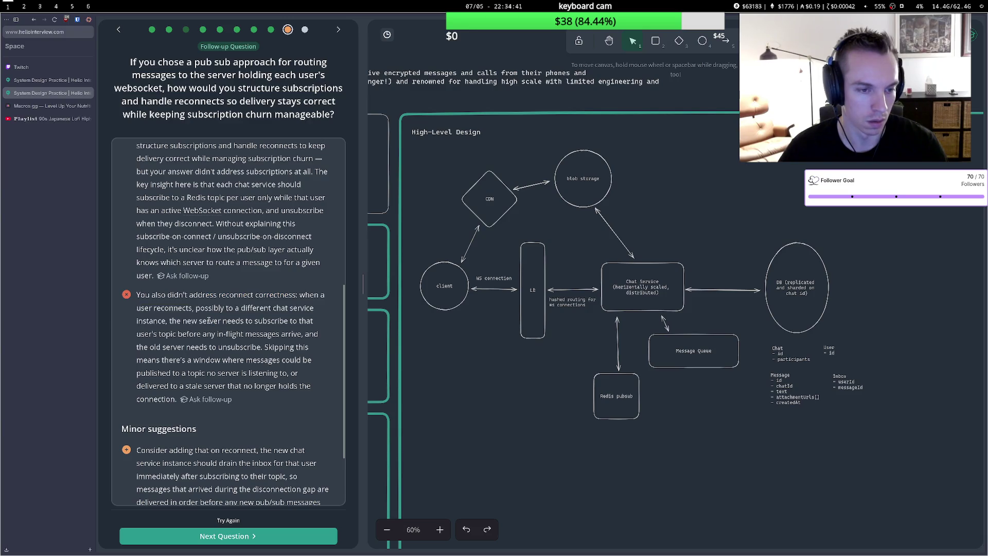
mouse_move(193, 308)
left_mouse_down()
mouse_move(218, 322)
mouse_move(197, 334)
left_mouse_up()
left_click(205, 325)
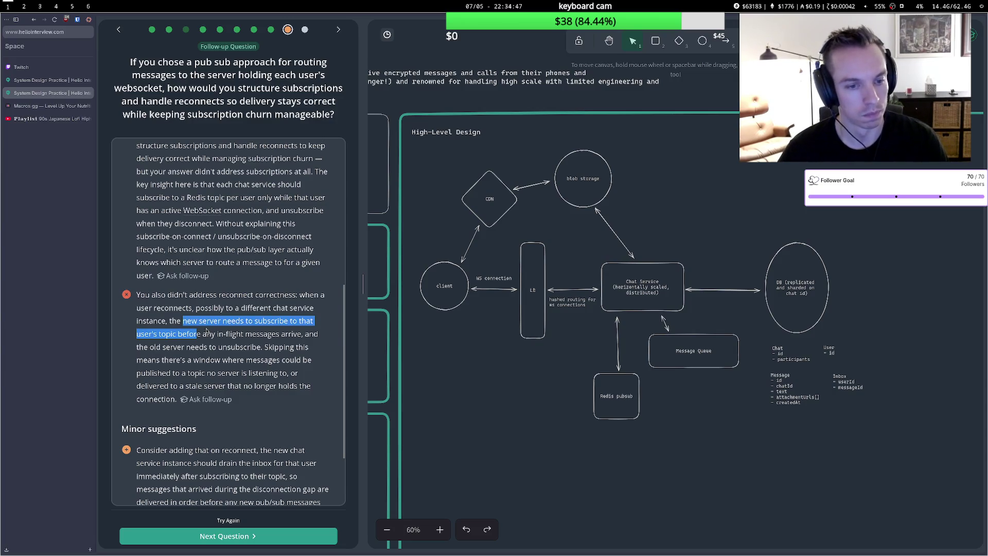
left_click_drag(207, 343, 216, 359)
left_click(217, 358)
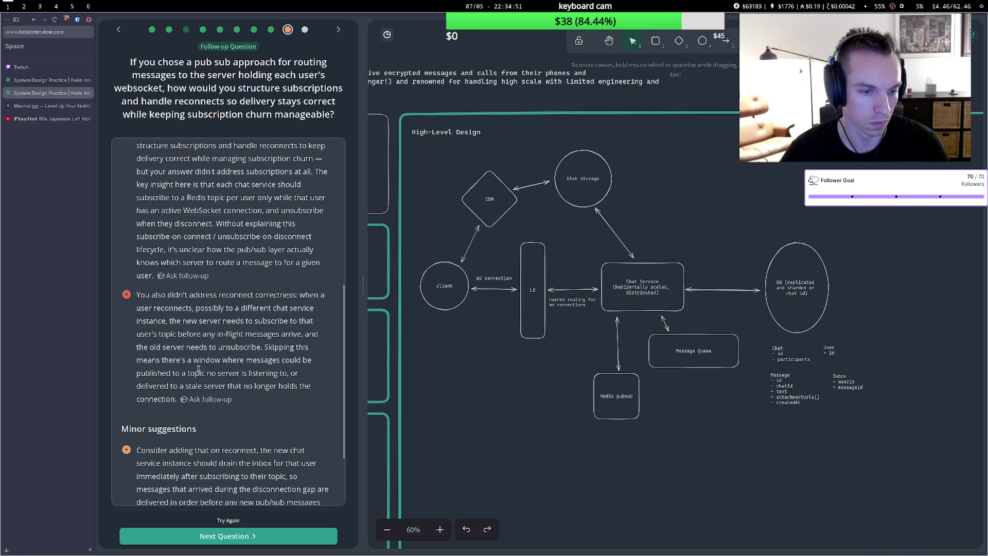
mouse_move(187, 373)
left_mouse_down()
mouse_move(236, 386)
mouse_move(238, 396)
left_mouse_up()
left_click(235, 387)
left_click(237, 396)
Review the suggestion to drain the inbox on reconnect and choose Try Again
scroll(206, 380, "down", 3)
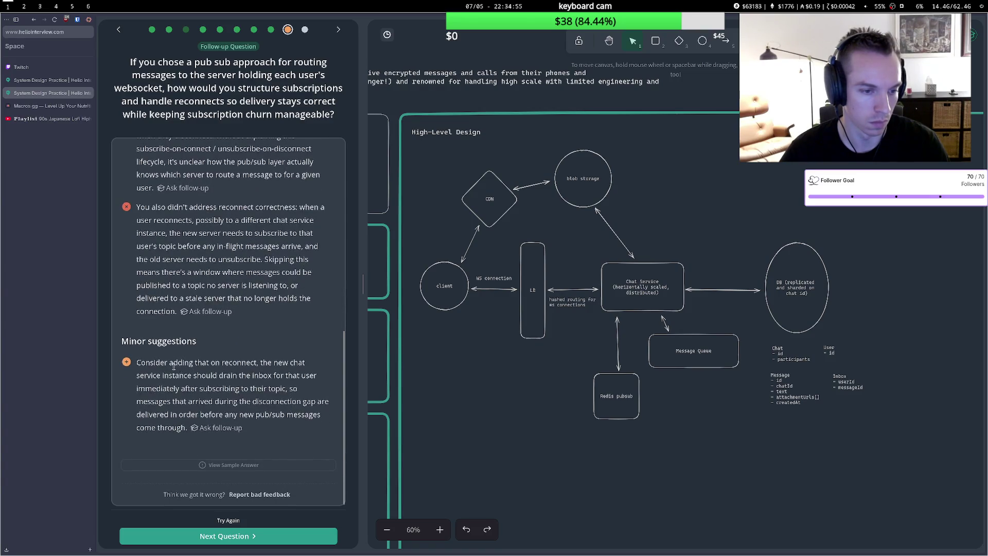
left_click_drag(173, 367, 199, 375)
left_click(198, 375)
left_click(233, 521)
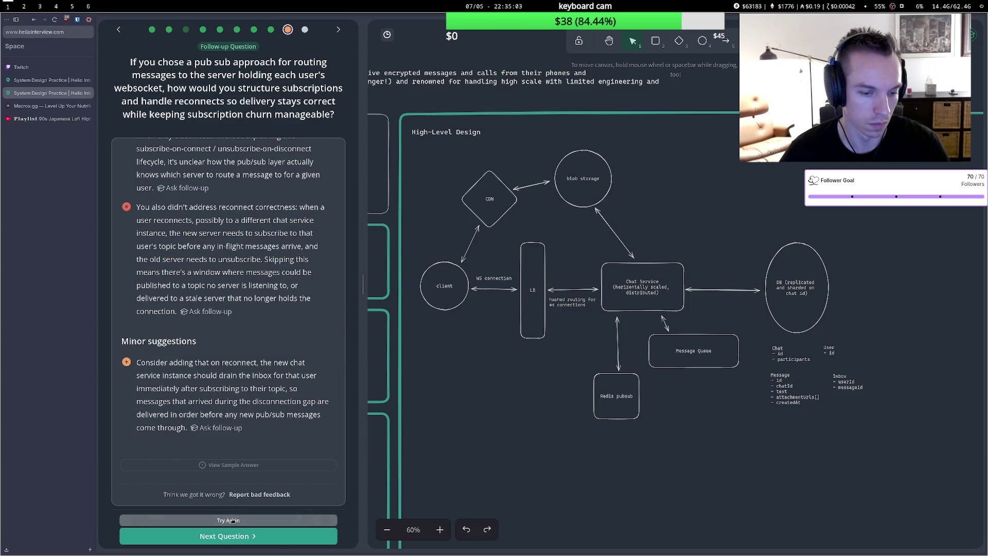
Record a 46-second voice retry of the pub/sub subscription follow-up answer
left_click(242, 260)
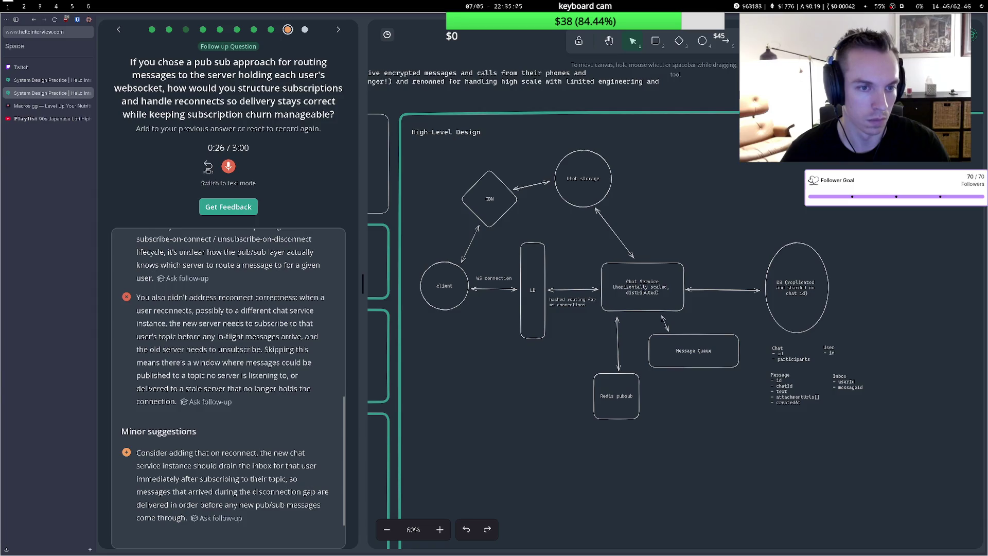
left_click(229, 166)
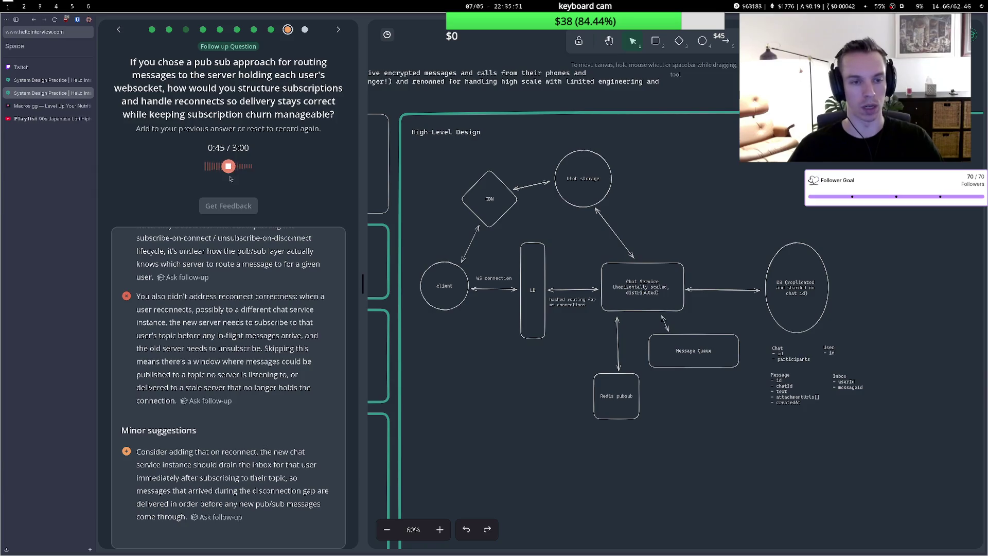
left_click(229, 166)
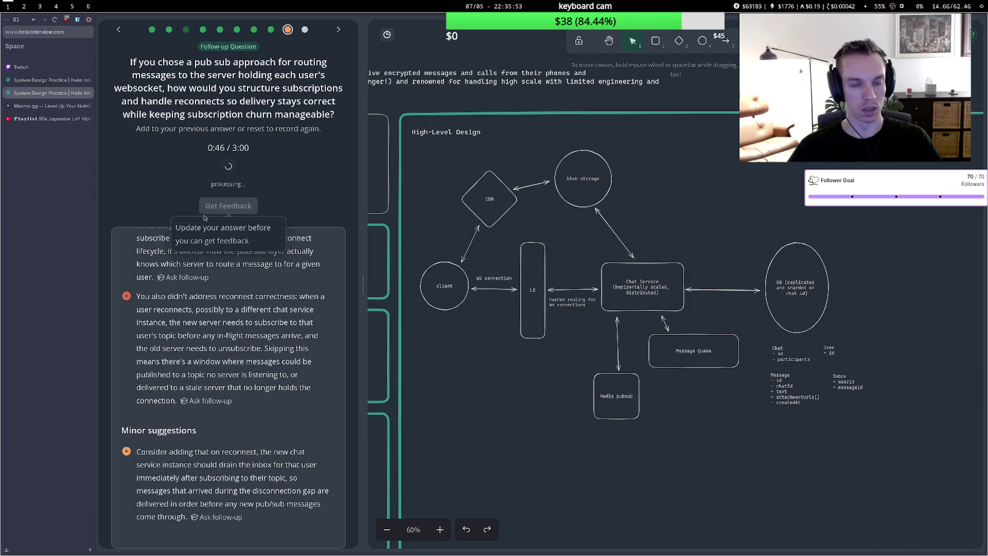
Submit the revised answer and read feedback on the remaining reconnect-window message-loss gap
left_click(230, 293)
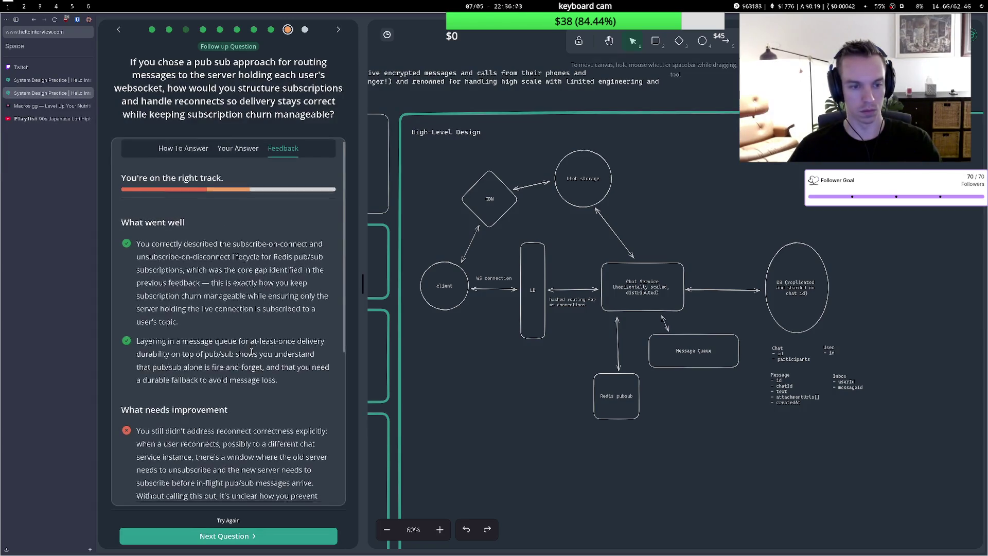
scroll(251, 350, "down", 3)
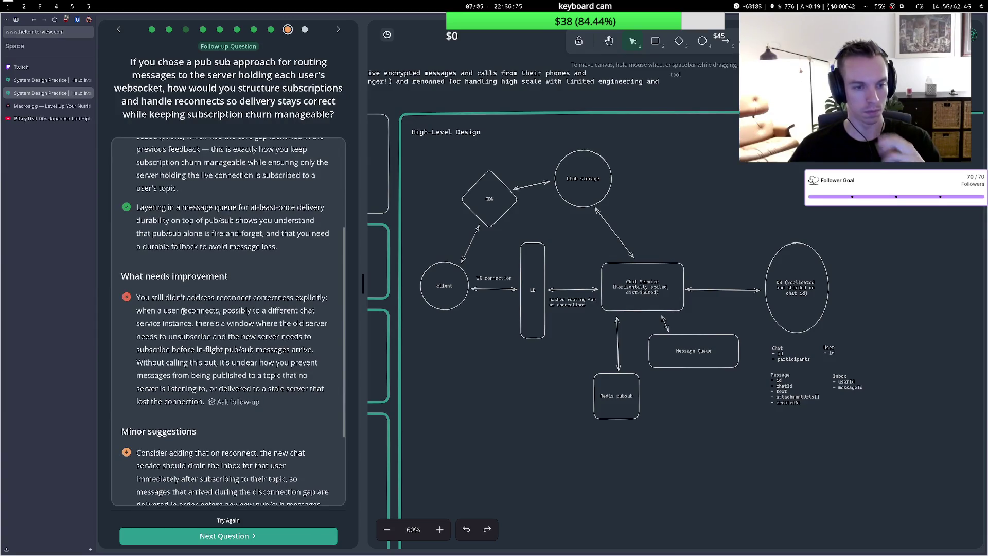
mouse_move(180, 310)
left_mouse_down()
mouse_move(232, 322)
mouse_move(214, 336)
mouse_move(154, 338)
mouse_move(203, 350)
left_mouse_up()
left_click(232, 321)
left_click(220, 337)
left_click(200, 359)
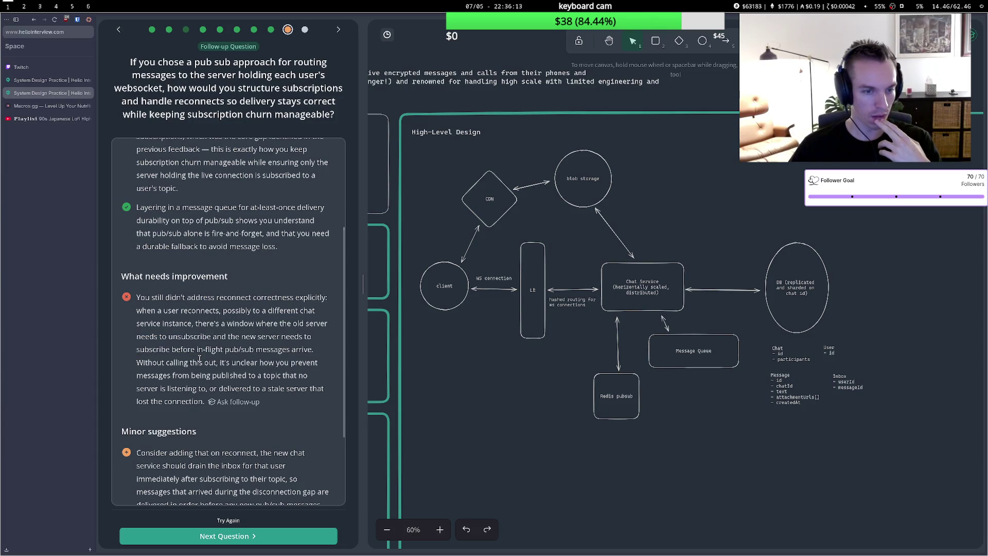
left_click_drag(190, 363, 256, 375)
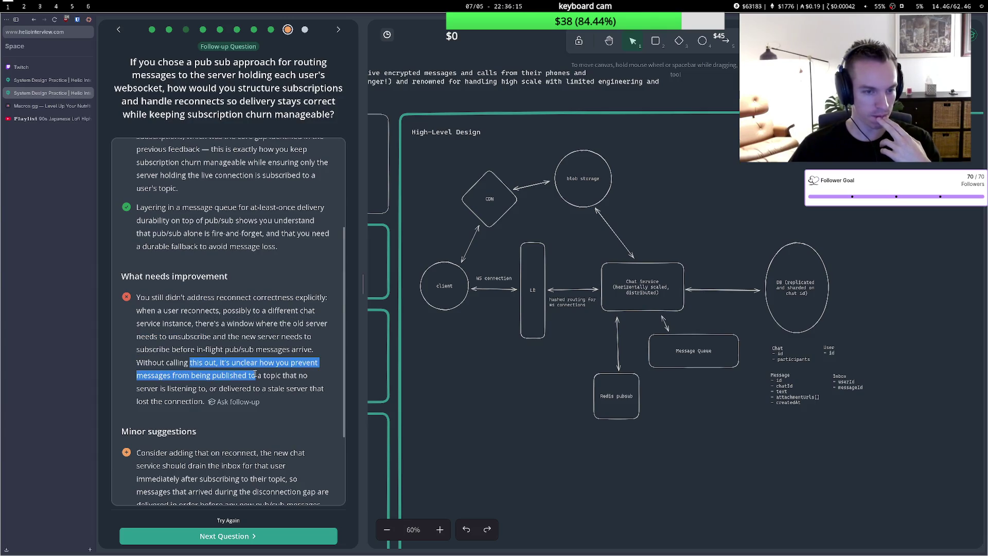
left_click_drag(195, 310, 265, 325)
left_click(228, 332)
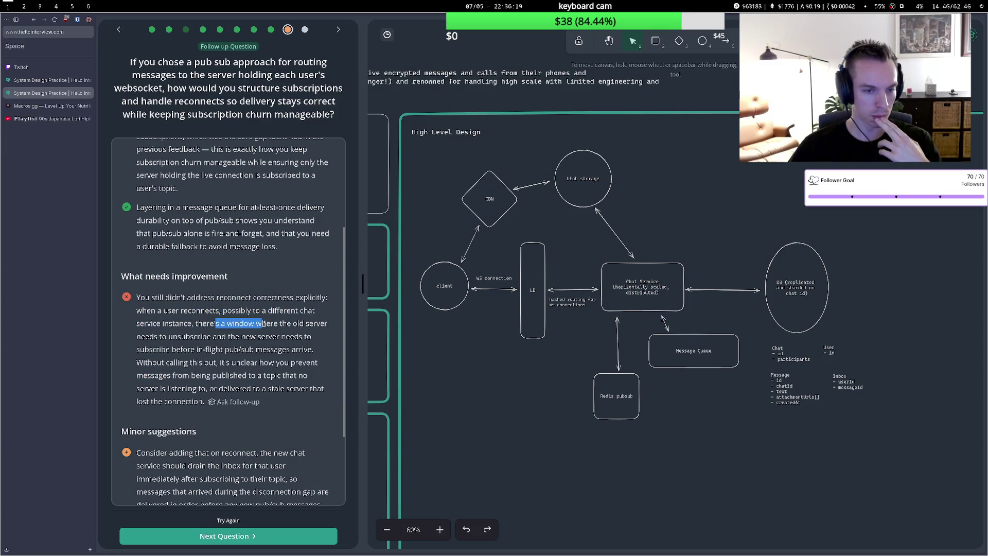
left_click(209, 336)
left_click_drag(200, 336, 194, 336)
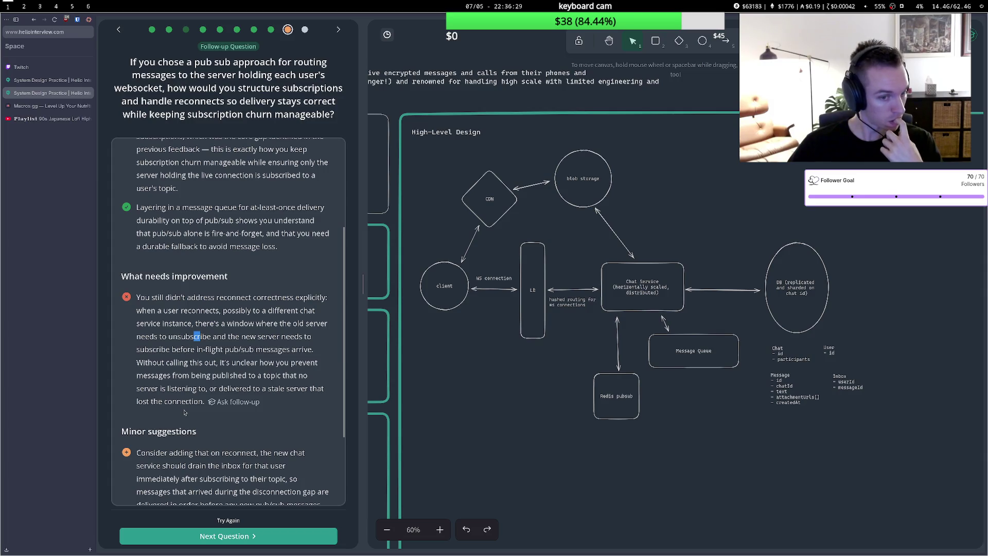
Try the sample answer, then move on to the multiple-clients-per-user deep dive
scroll(184, 409, "down", 1)
scroll(185, 412, "down", 1)
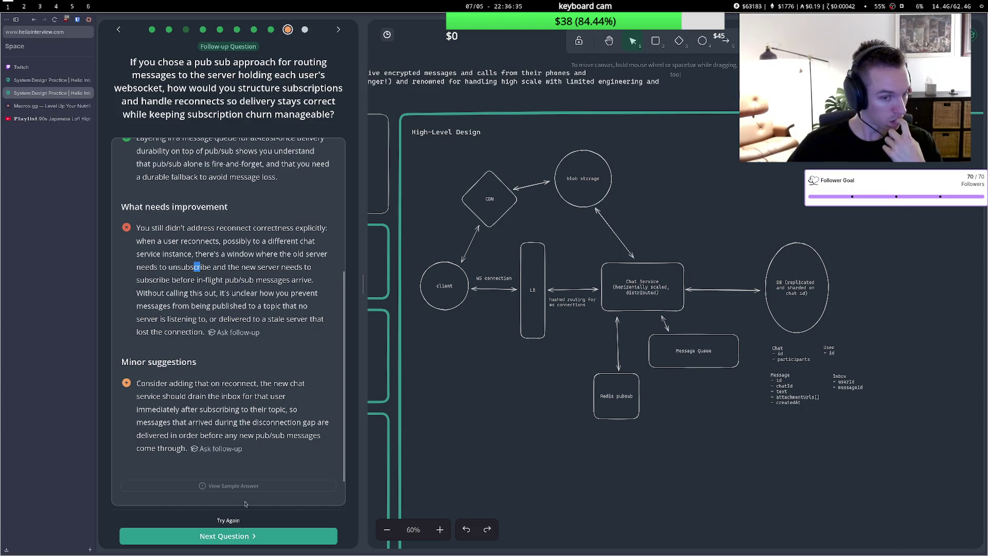
left_click(229, 490)
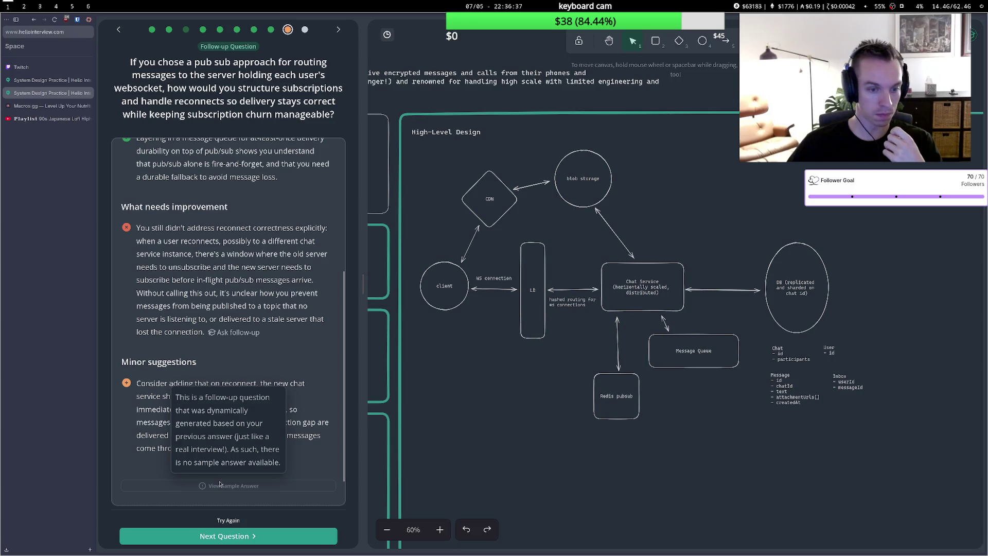
scroll(220, 483, "down", 1)
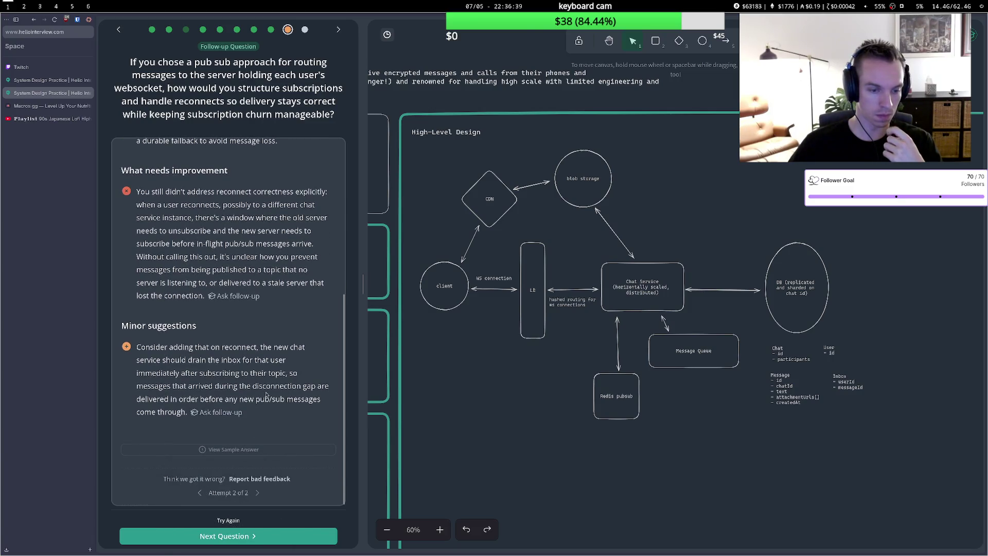
left_click(296, 541)
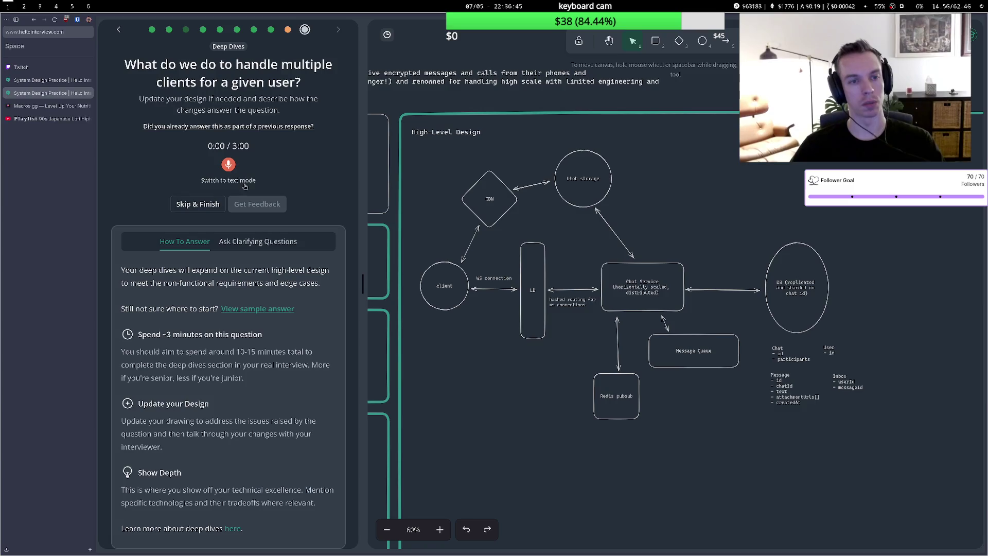
Add a Device note listing id and userId to the whiteboard, then begin recording an answer
left_click(691, 340)
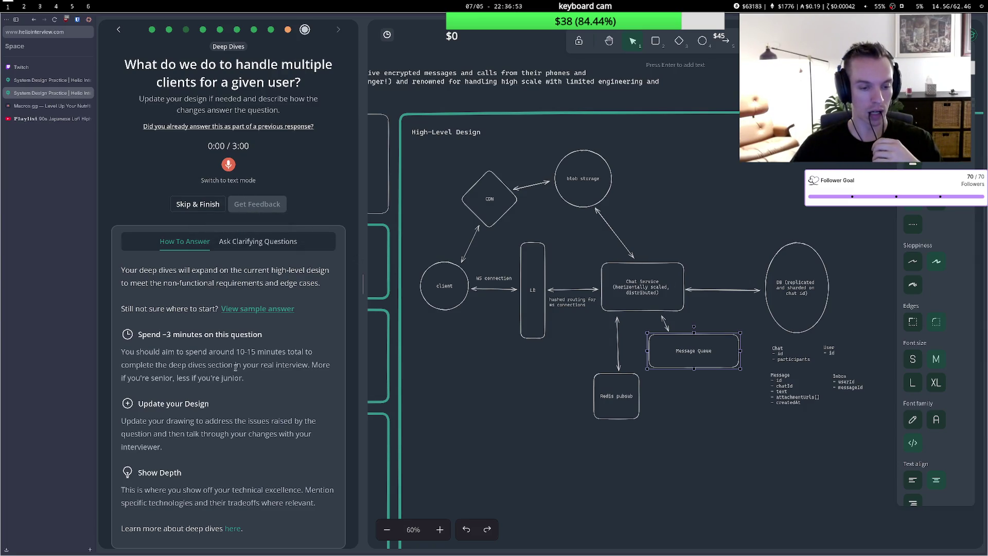
double_click(791, 428)
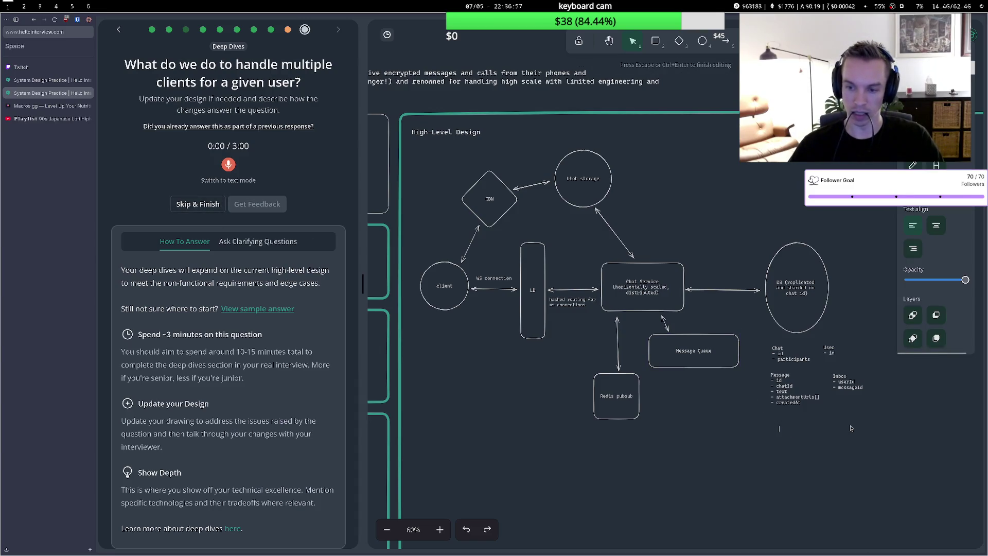
type("qDev")
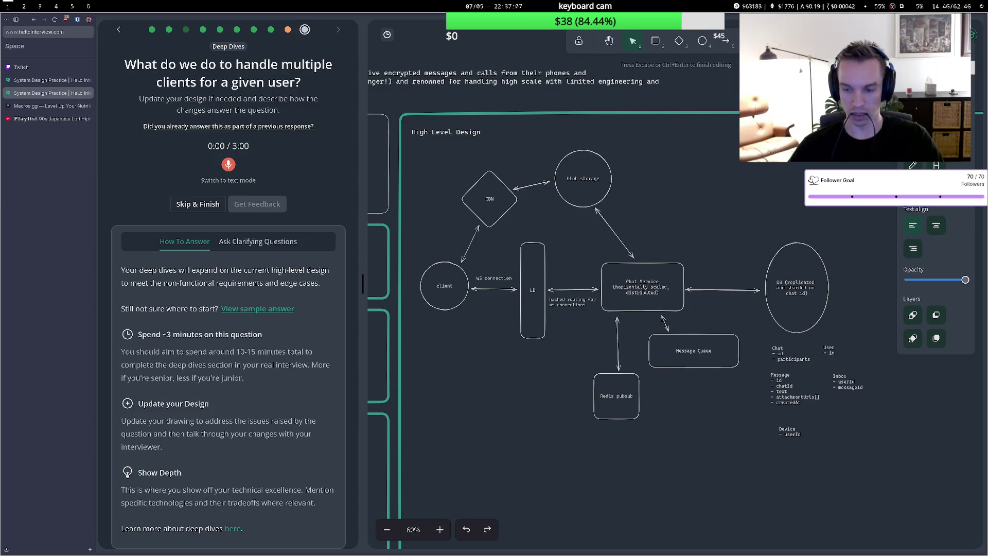
left_click(682, 406)
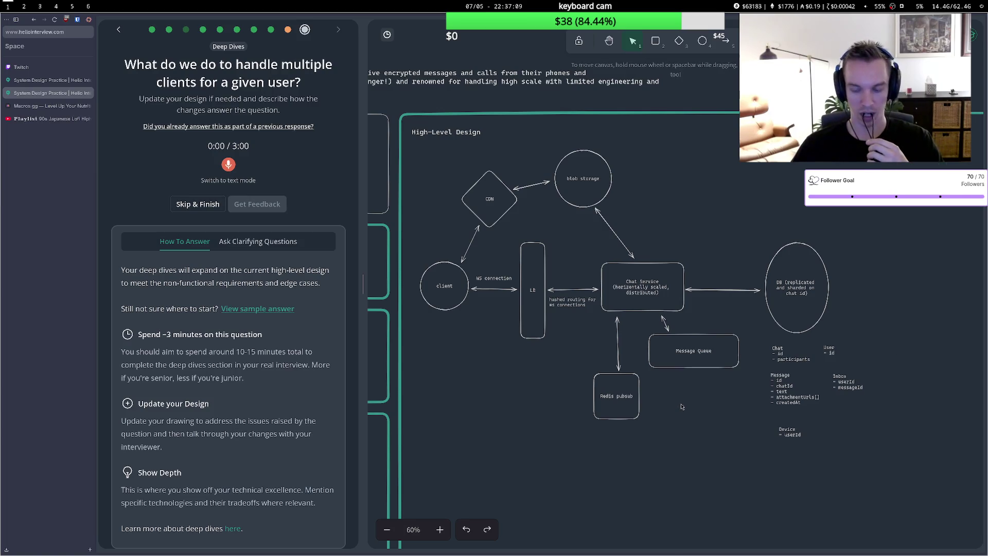
double_click(795, 441)
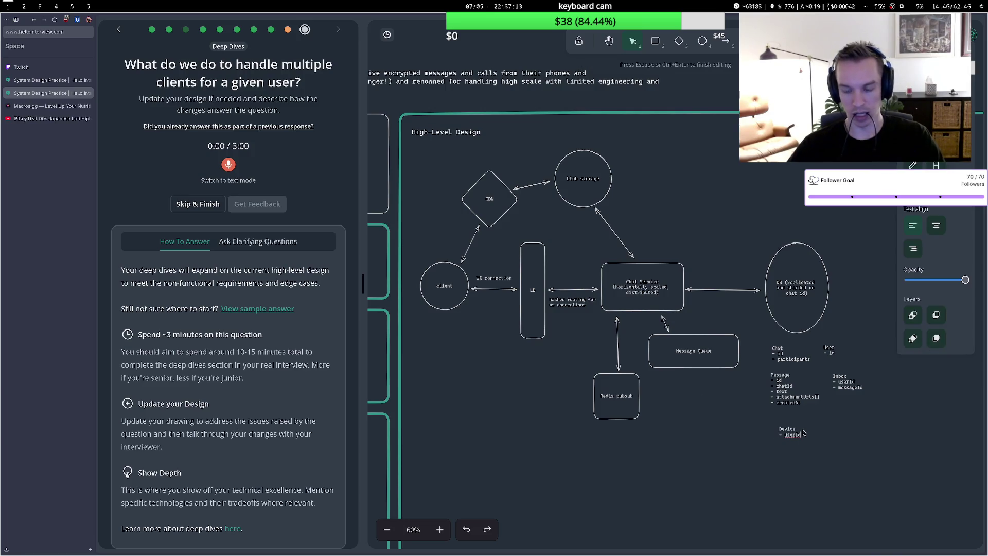
key("Return")
type("- id")
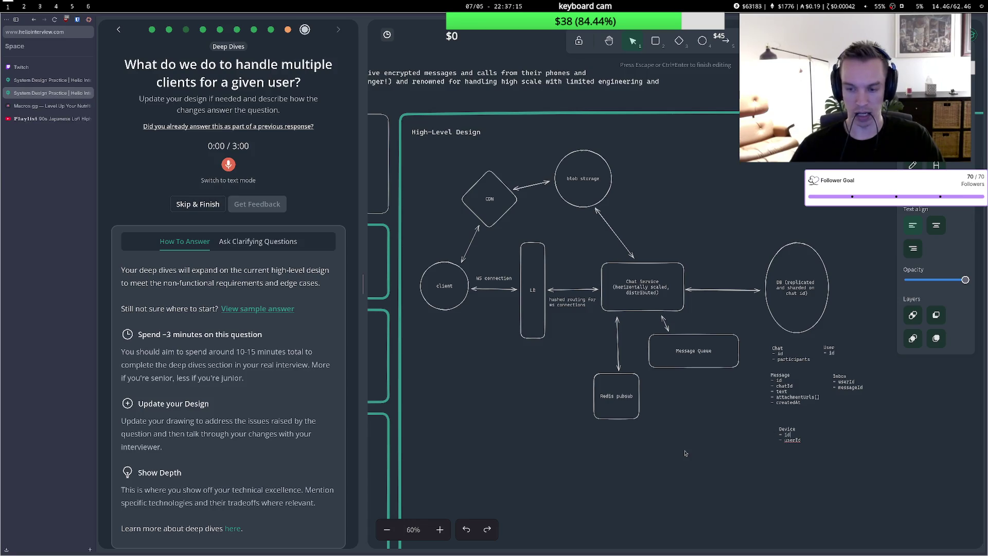
left_click(655, 434)
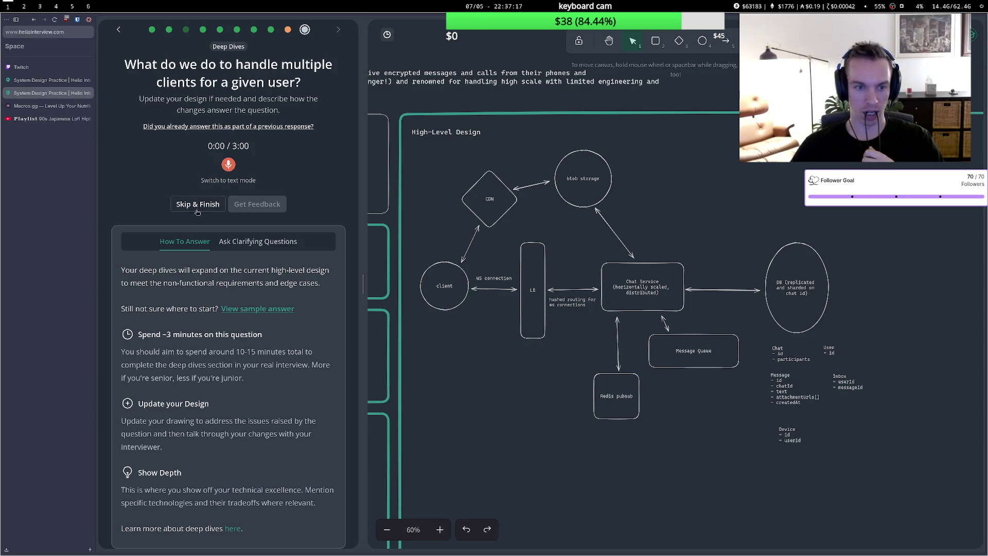
left_click(228, 164)
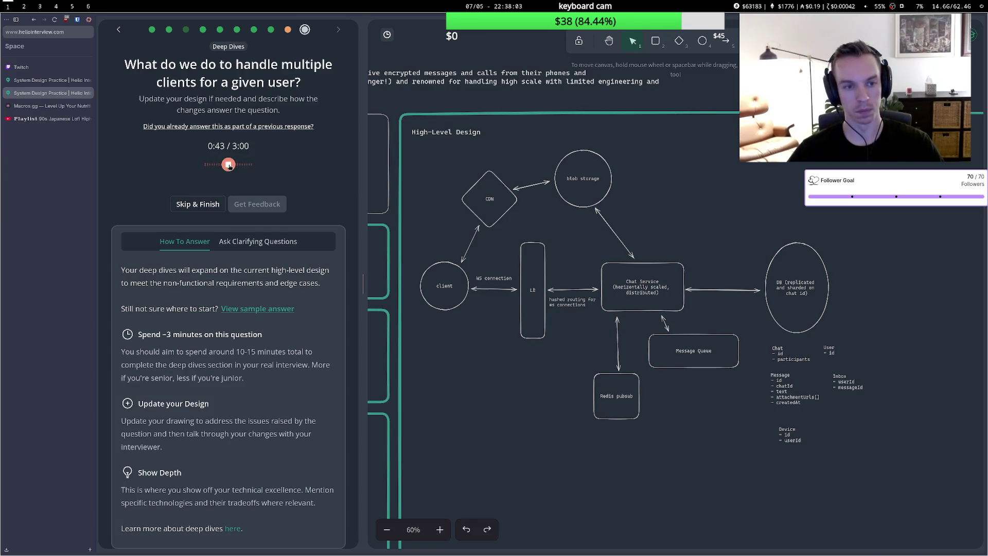
Stop recording so the Device table answer, capped at three devices per user, is transcribed
left_click(229, 165)
double_click(864, 388)
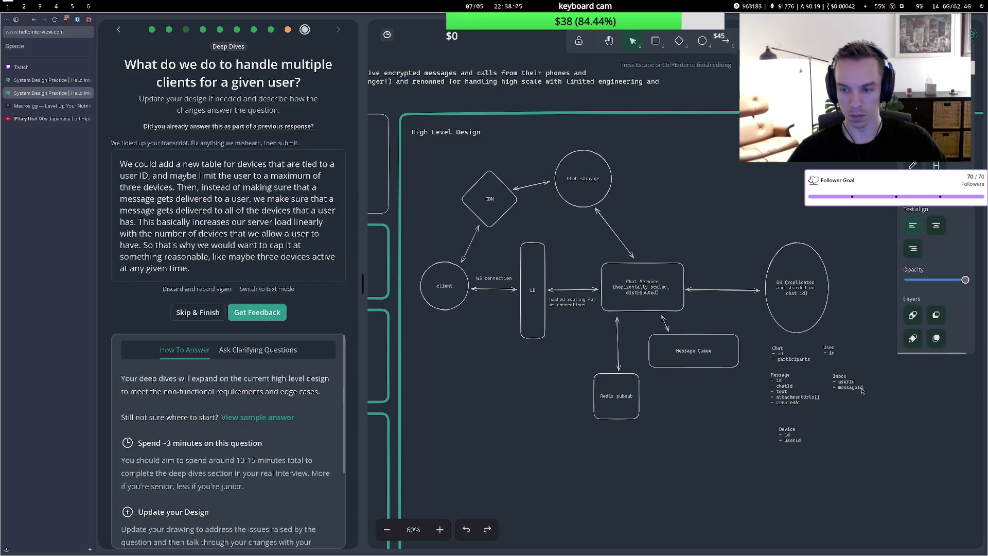
Change userId to deviceId in the Inbox note
double_click(863, 387)
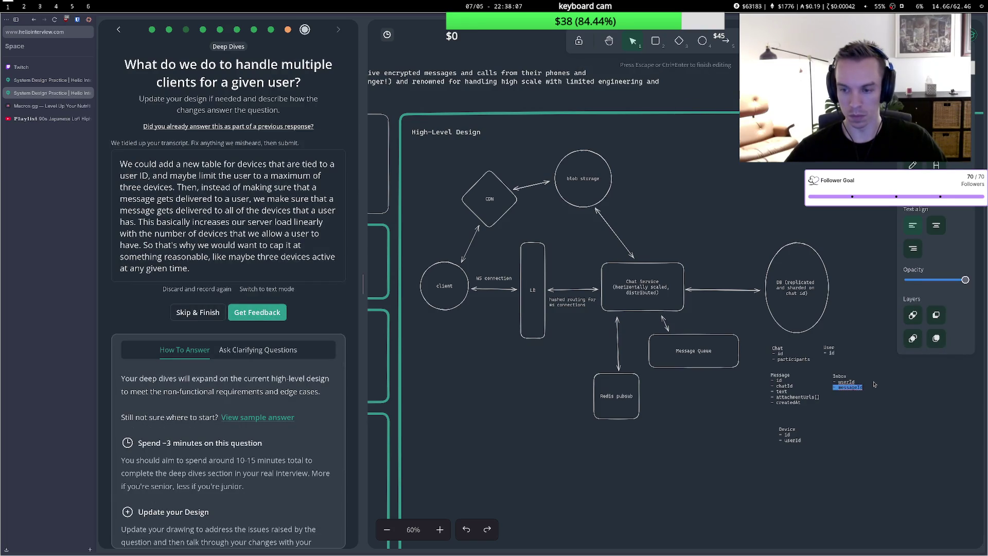
double_click(854, 381)
type("d")
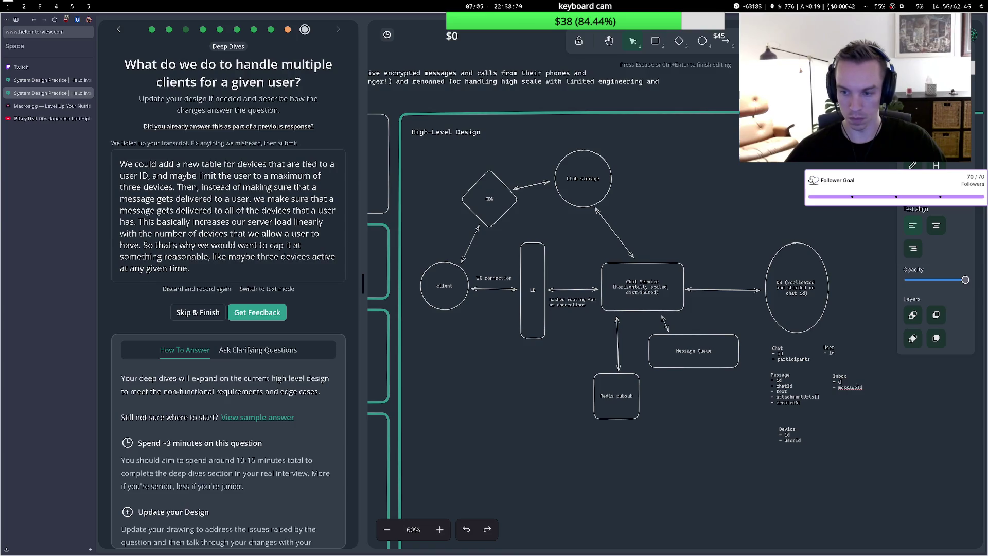
type("e")
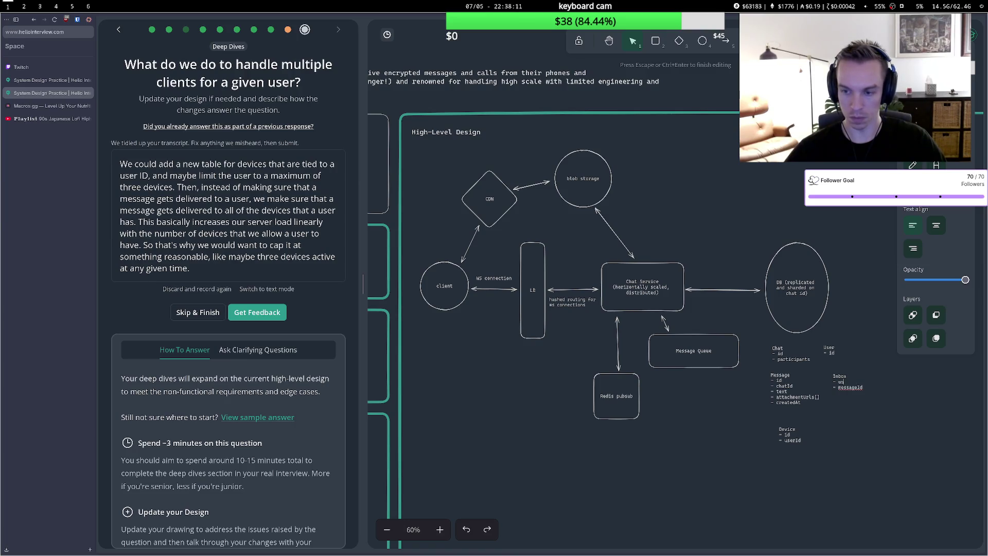
type("viceId")
left_click(859, 441)
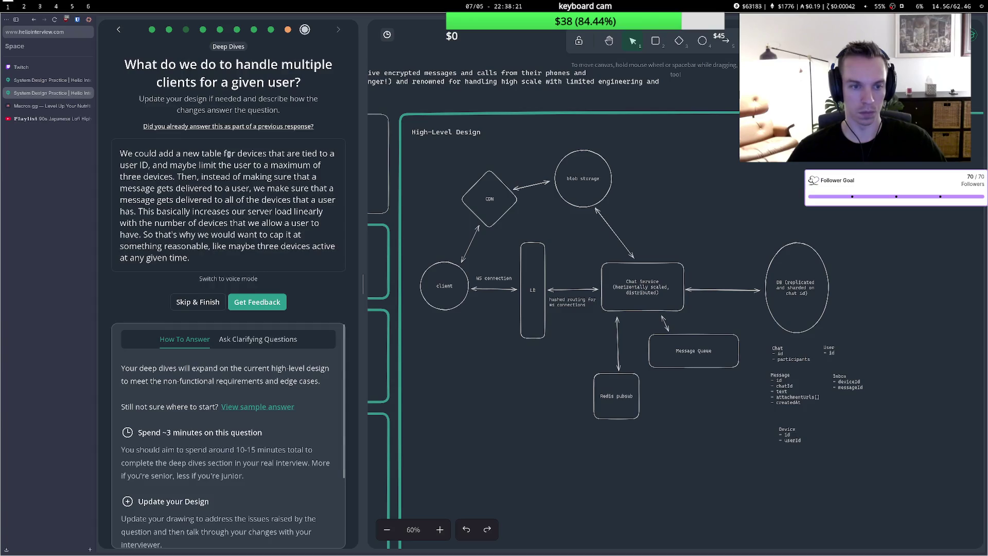
Record a further spoken addition to the multiple-clients answer, stopping at 0:50
left_click(229, 289)
left_click(229, 165)
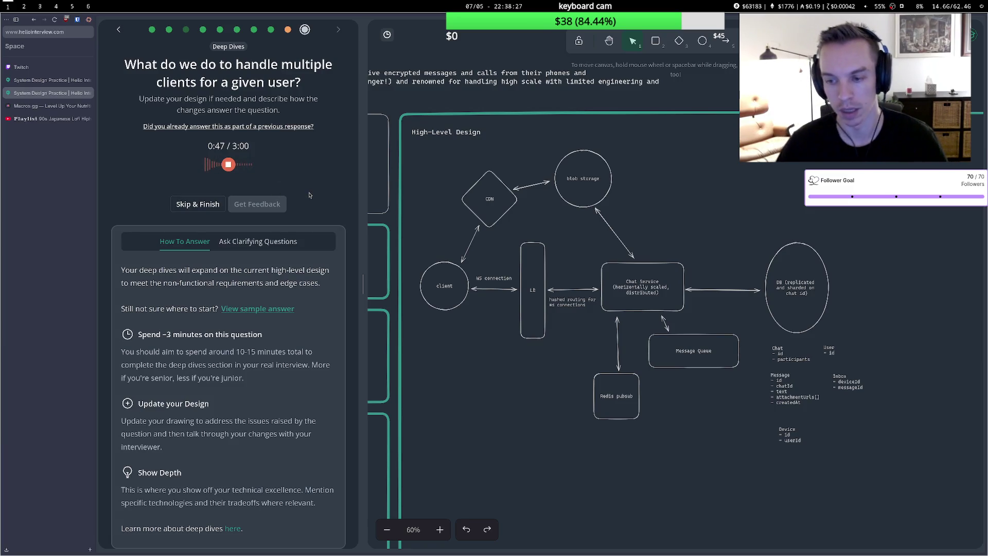
left_click(228, 164)
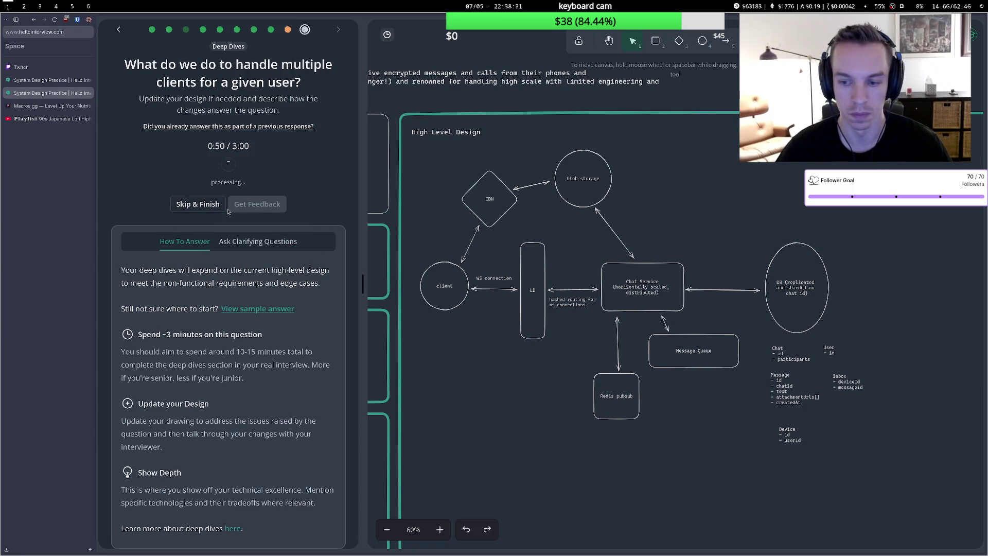
Get feedback on the multi-client answer, review the sample answer, and advance to the device-tracking follow-up
left_click(257, 324)
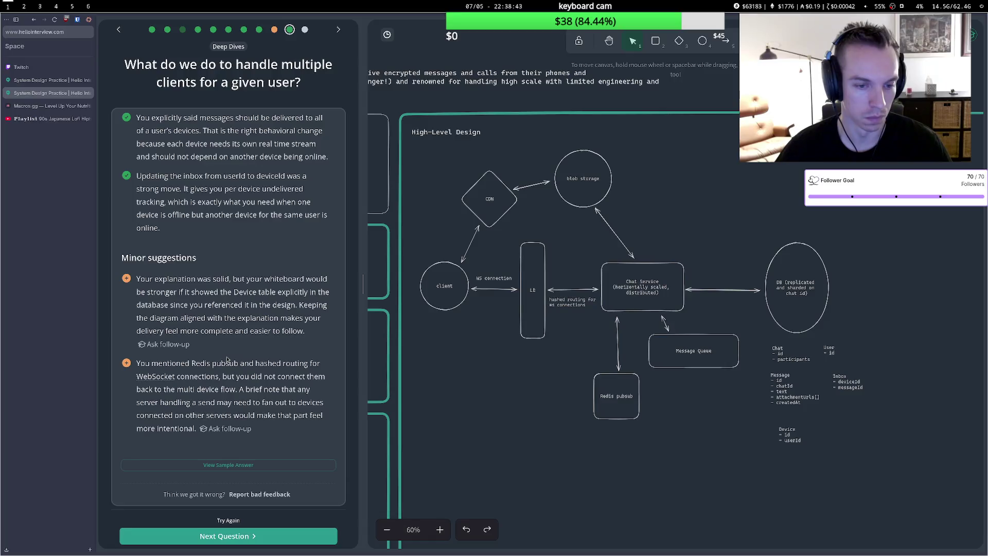
left_click(245, 465)
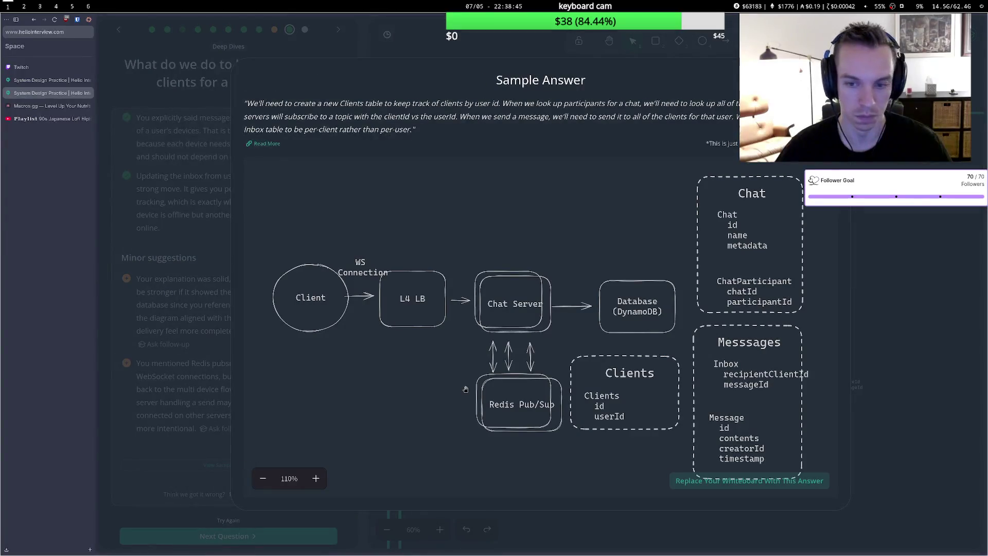
scroll(465, 390, "down", 2)
scroll(465, 389, "up", 2)
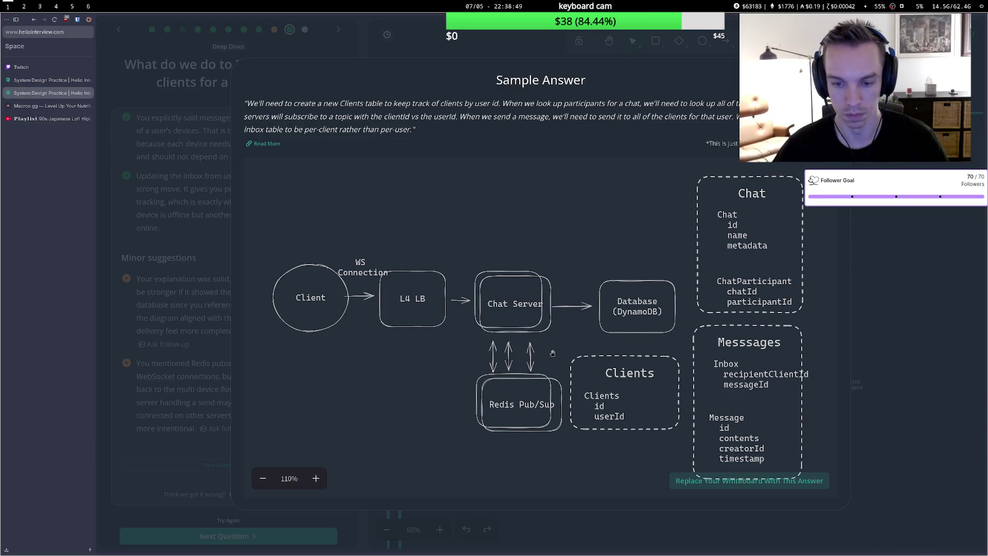
key("Escape")
left_click(252, 539)
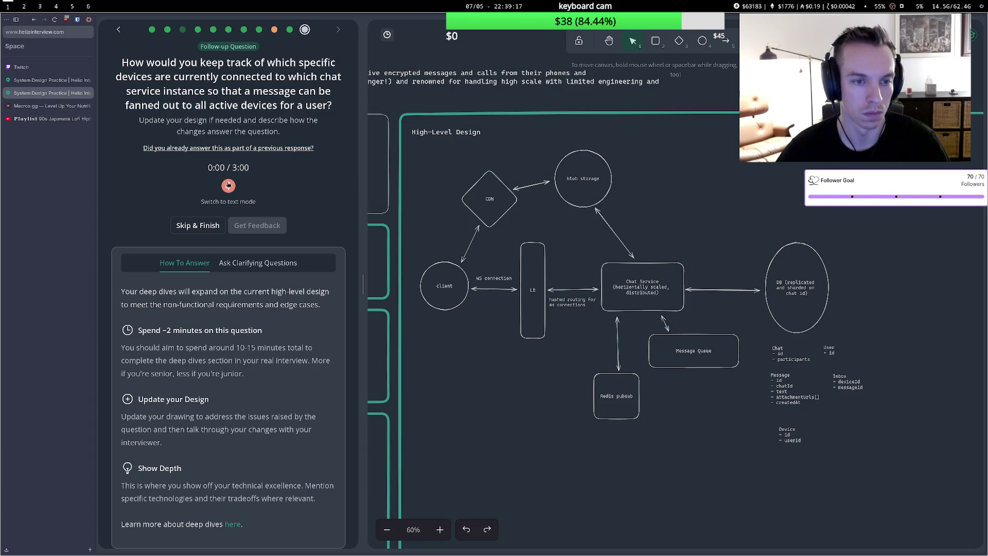
Record a spoken answer on tracking device connections, get feedback, and complete the practice
left_click(229, 185)
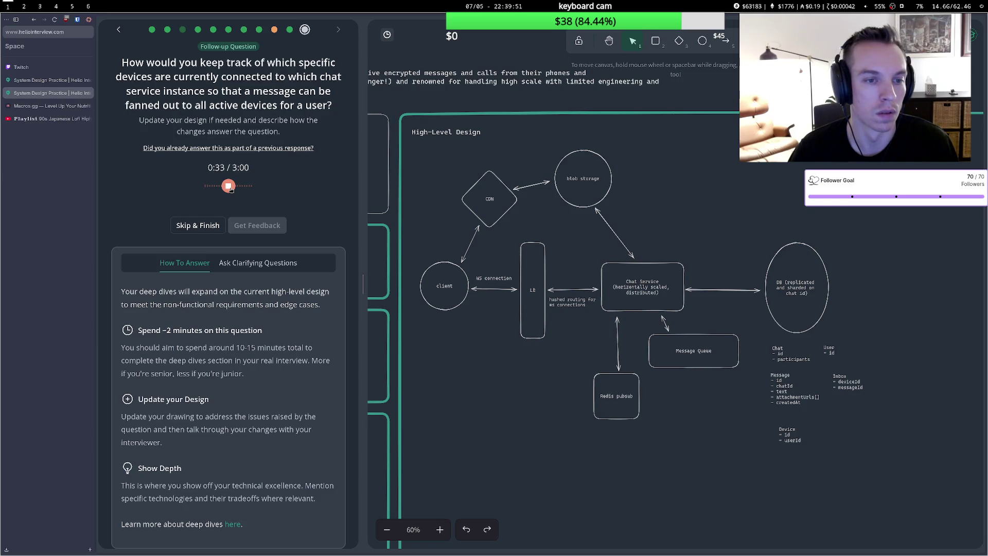
left_click(229, 187)
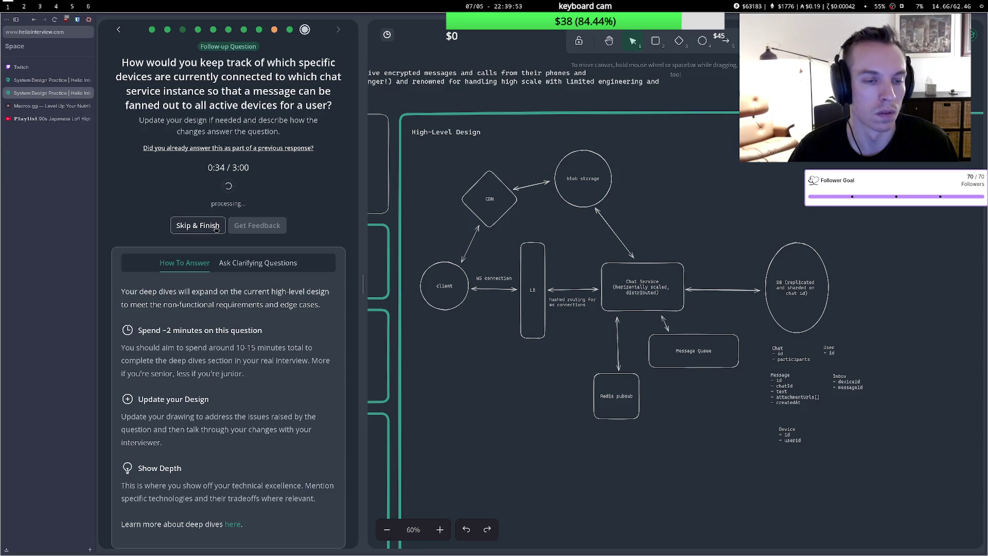
left_click(250, 309)
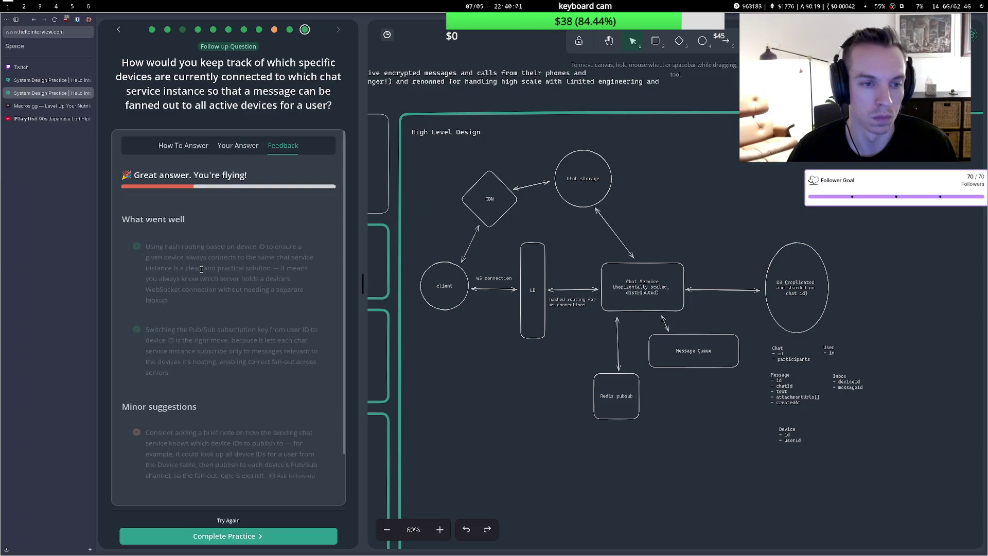
scroll(246, 323, "down", 2)
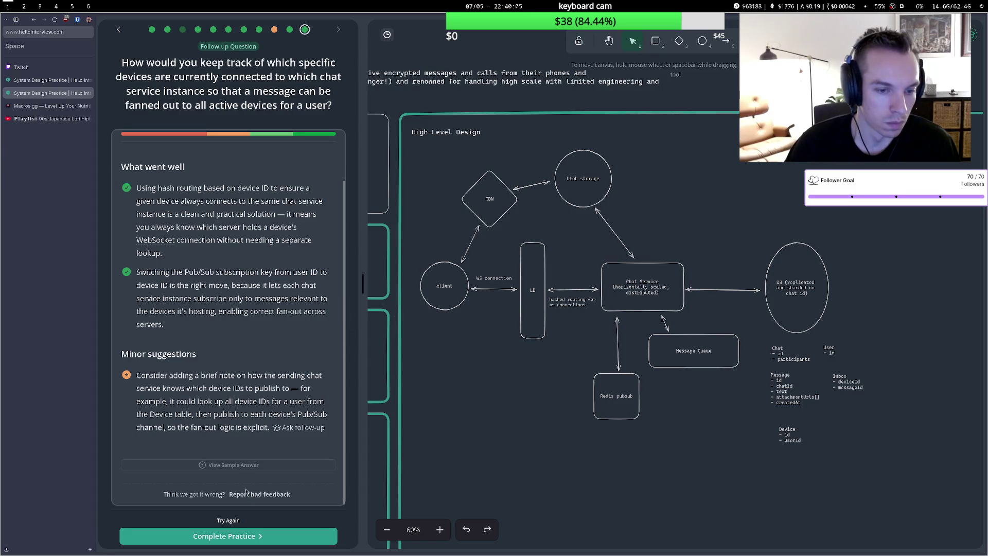
left_click(224, 536)
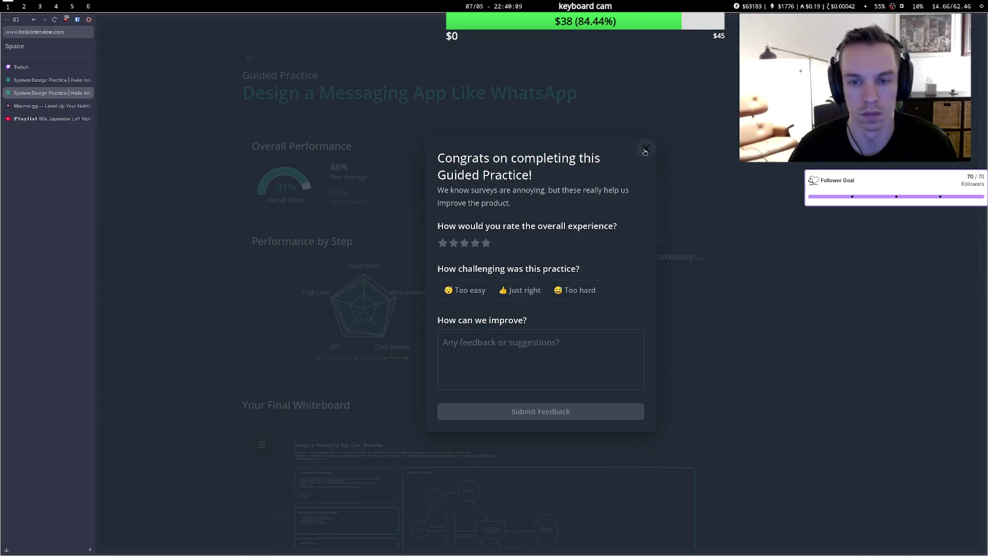
Dismiss the feedback survey and look over the 91% results page, glancing at other tabs
left_click(415, 214)
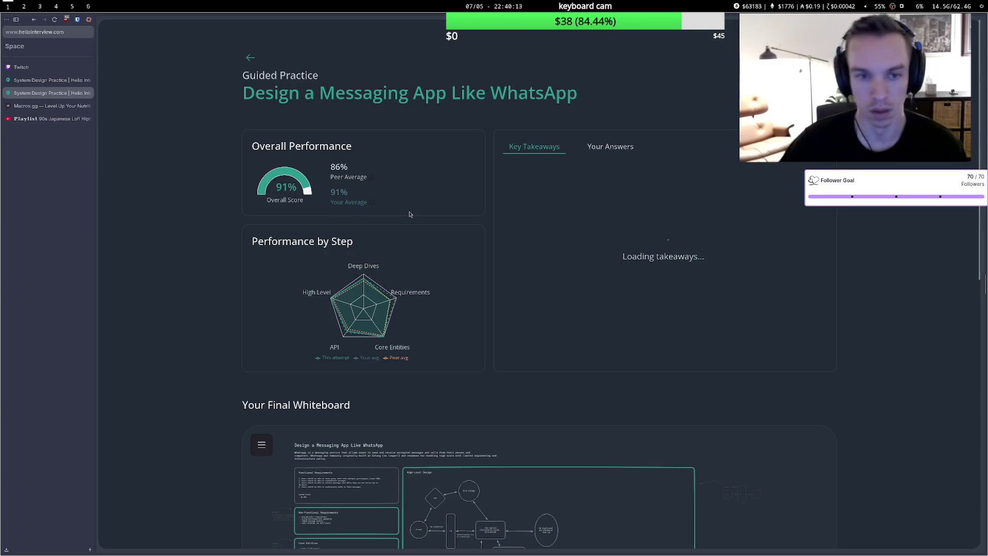
scroll(416, 313, "down", 3)
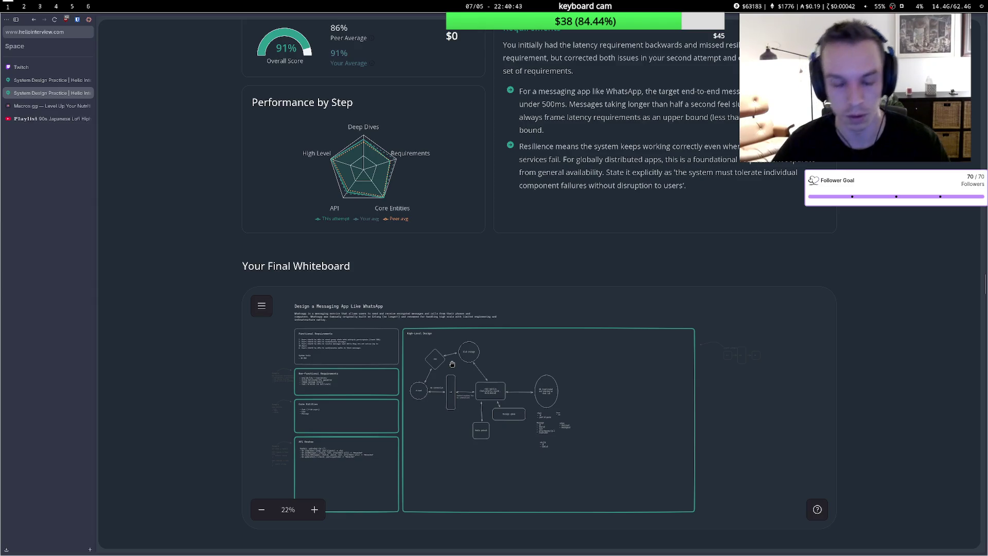
left_click(68, 81)
left_click(66, 93)
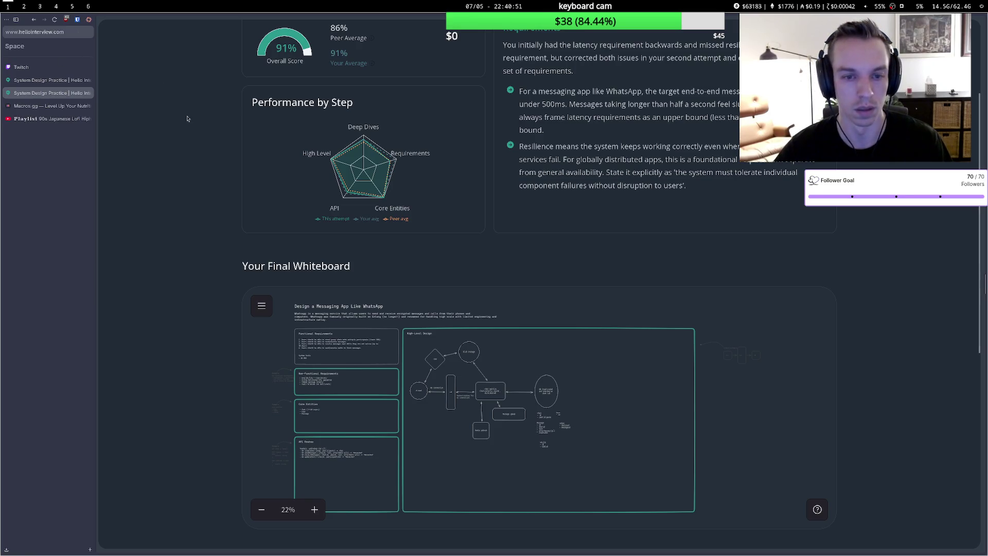
left_click(72, 105)
left_click(75, 93)
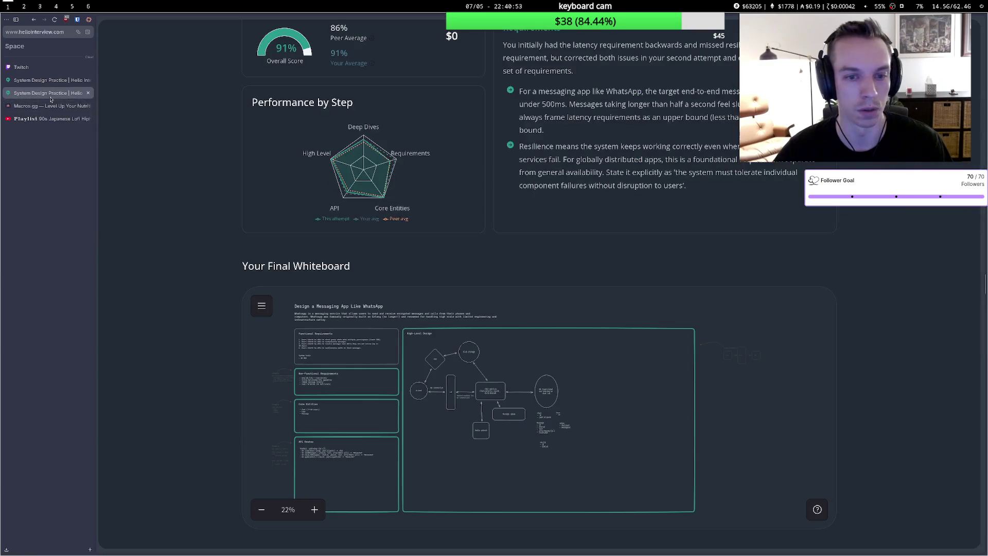
scroll(168, 137, "up", 3)
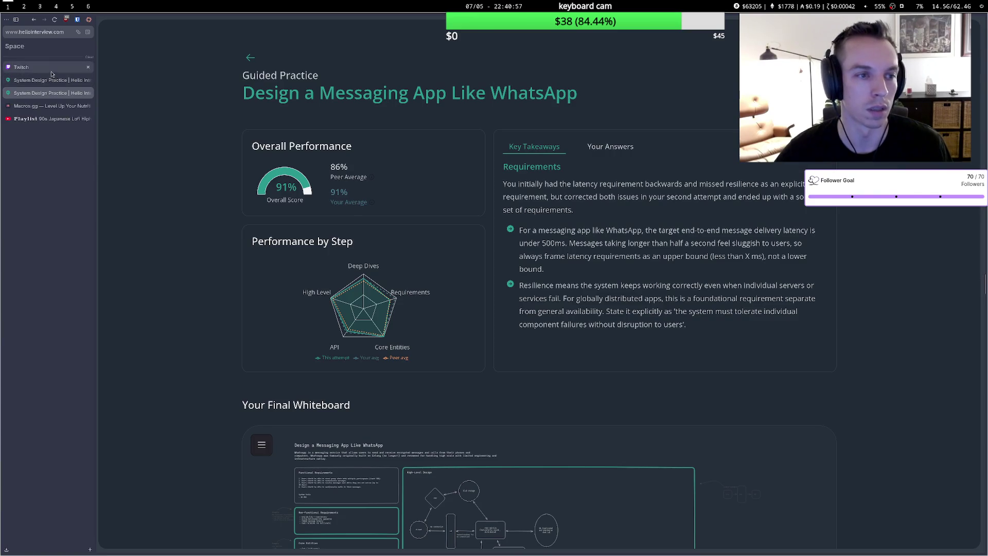
scroll(174, 251, "down", 5)
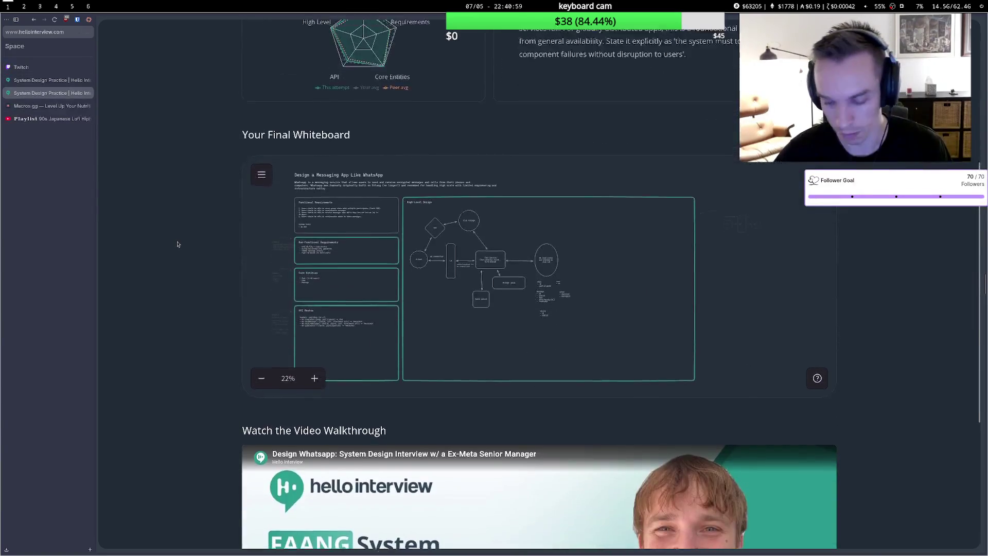
scroll(177, 243, "down", 4)
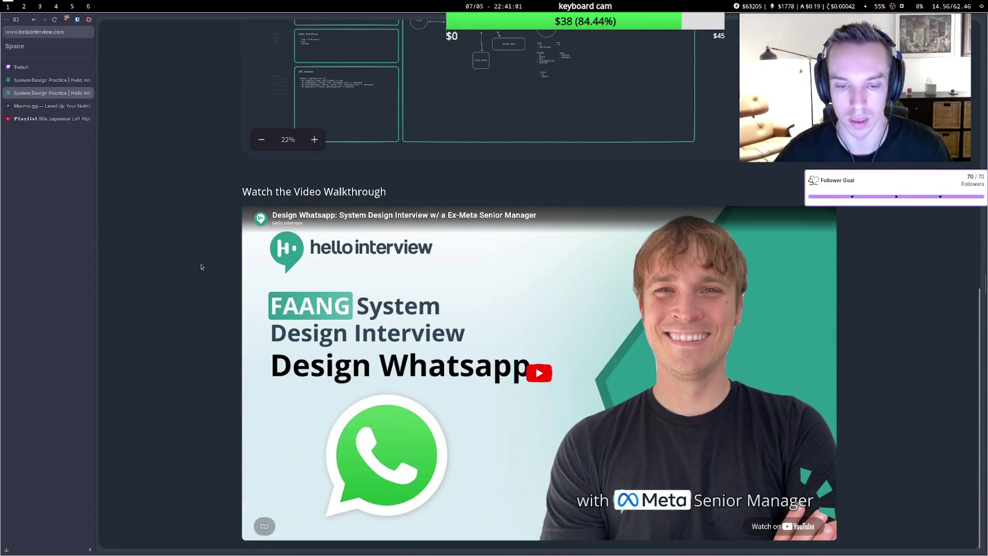
scroll(201, 265, "up", 6)
scroll(201, 267, "up", 5)
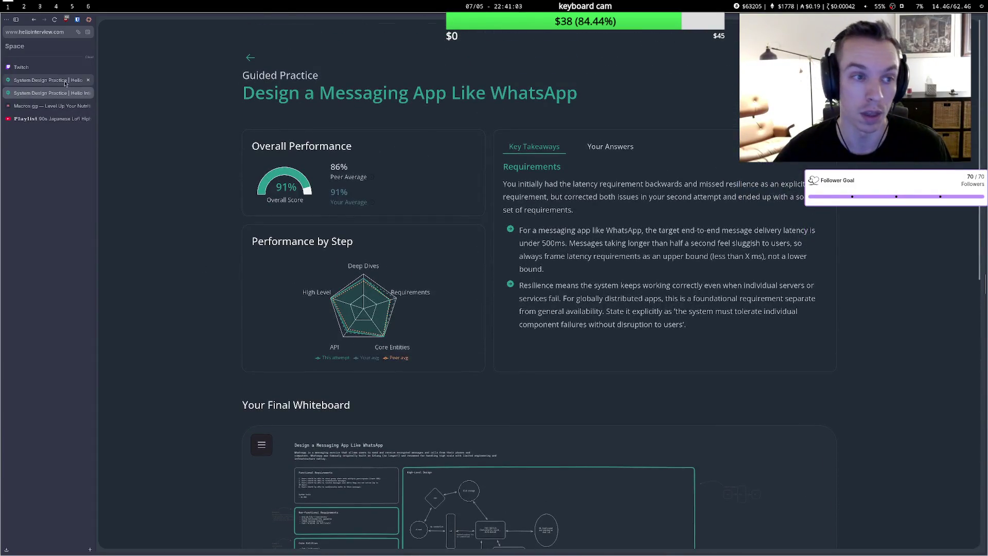
Close the duplicate System Design Practice tab and bring up the Twitch Stream Manager
left_click(82, 81)
left_click(87, 82)
key("ctrl+Page_Up")
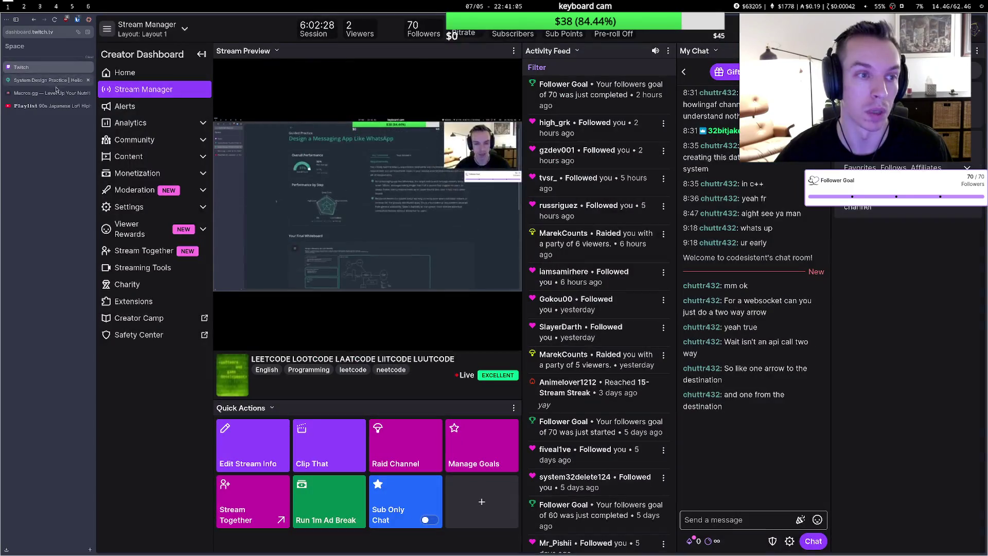
Look over the practice results again after a glance at the Macros.gg dashboard
left_click(57, 93)
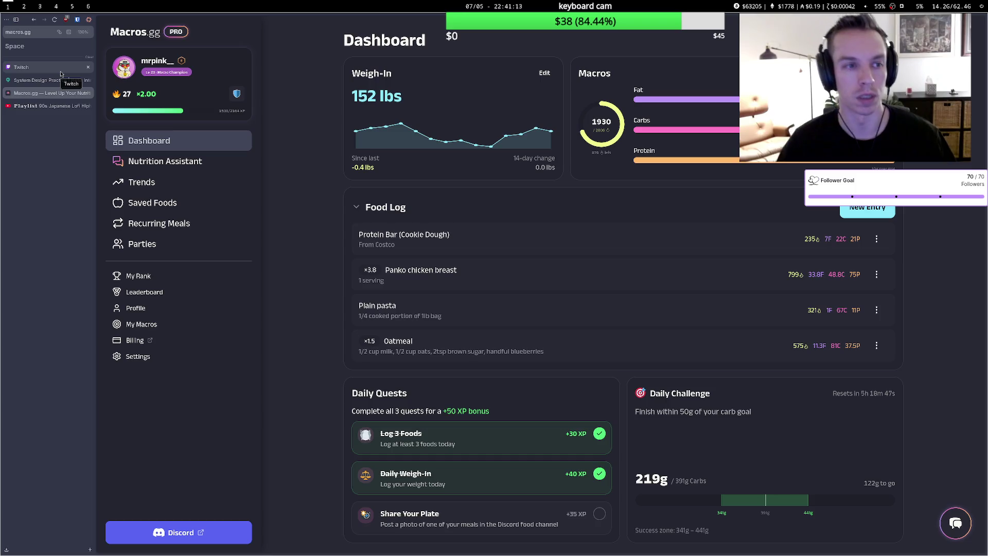
left_click(47, 80)
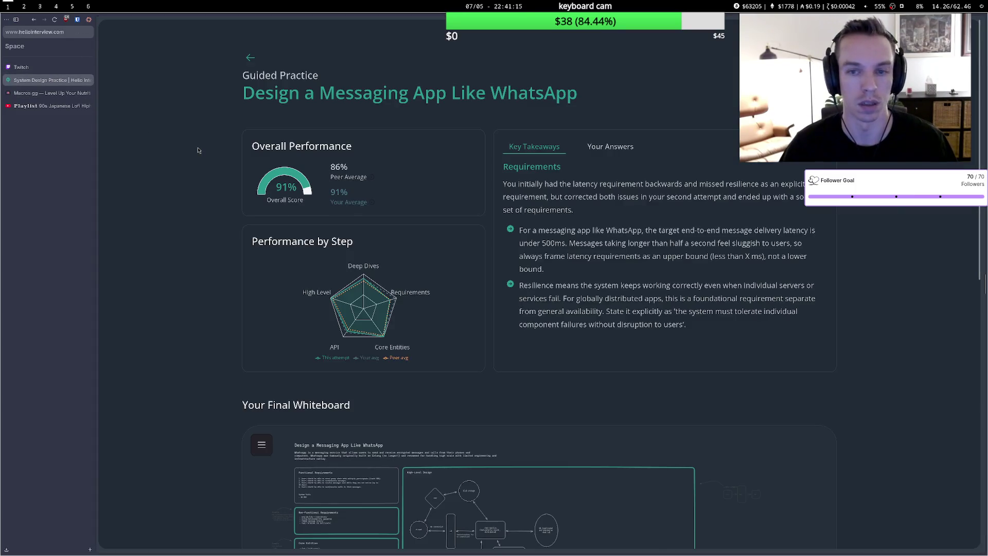
scroll(677, 101, "down", 2)
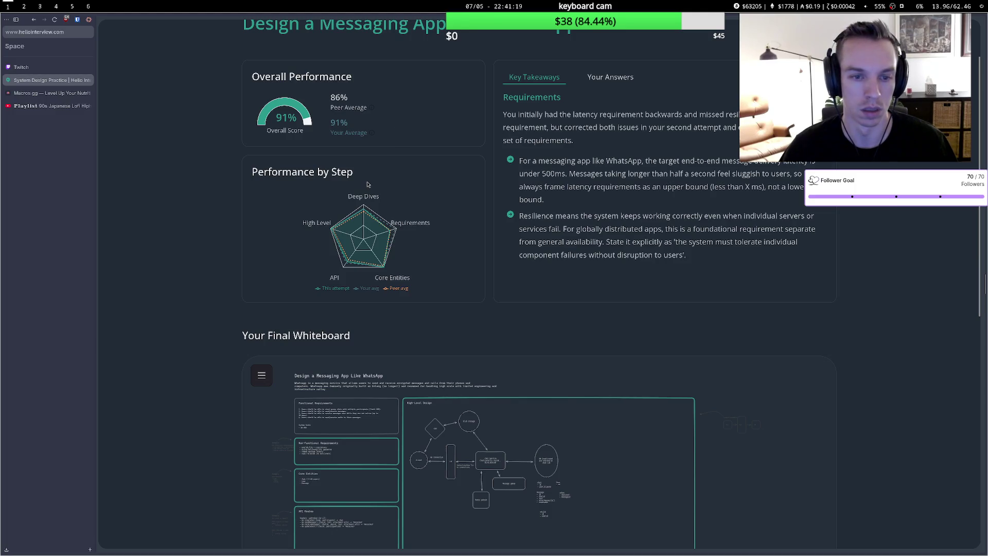
scroll(238, 171, "down", 5)
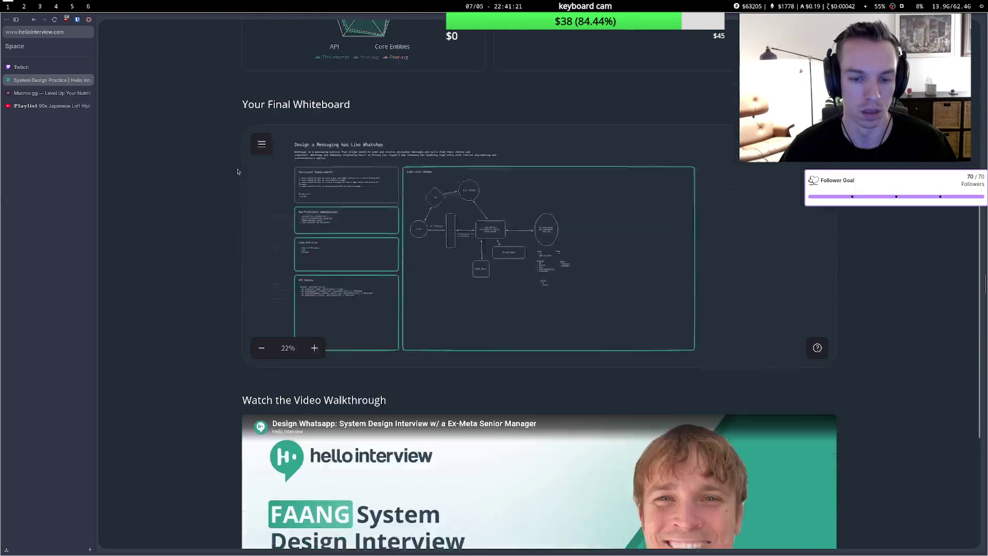
scroll(237, 169, "up", 7)
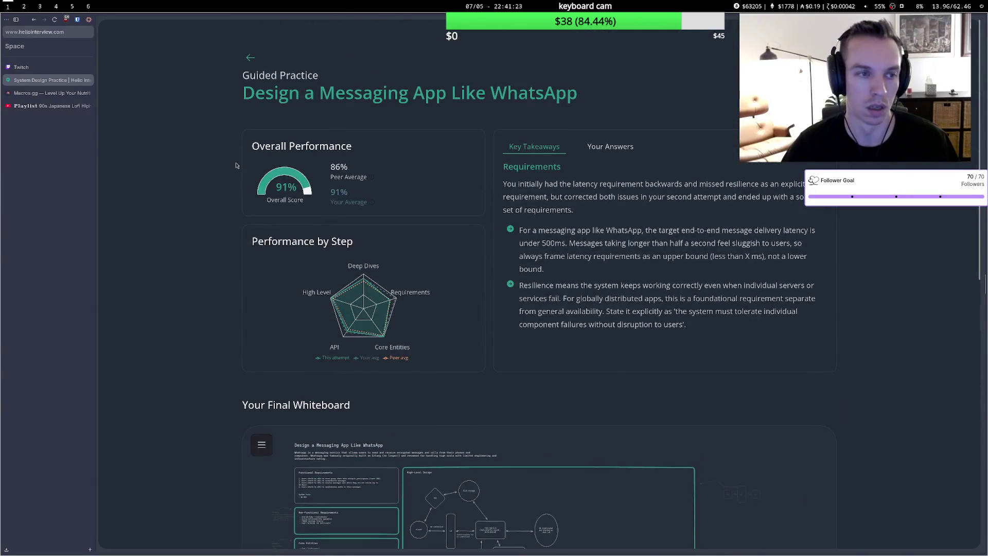
Close the practice results tab and show the 90s Japanese lofi playlist in the Twitch stream
key("ctrl+w")
left_click(51, 93)
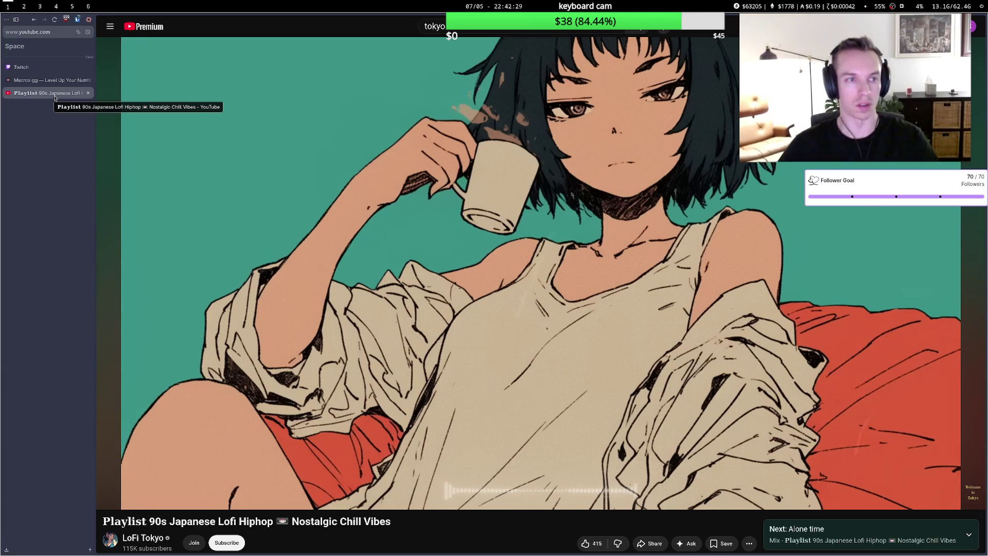
left_click(30, 67)
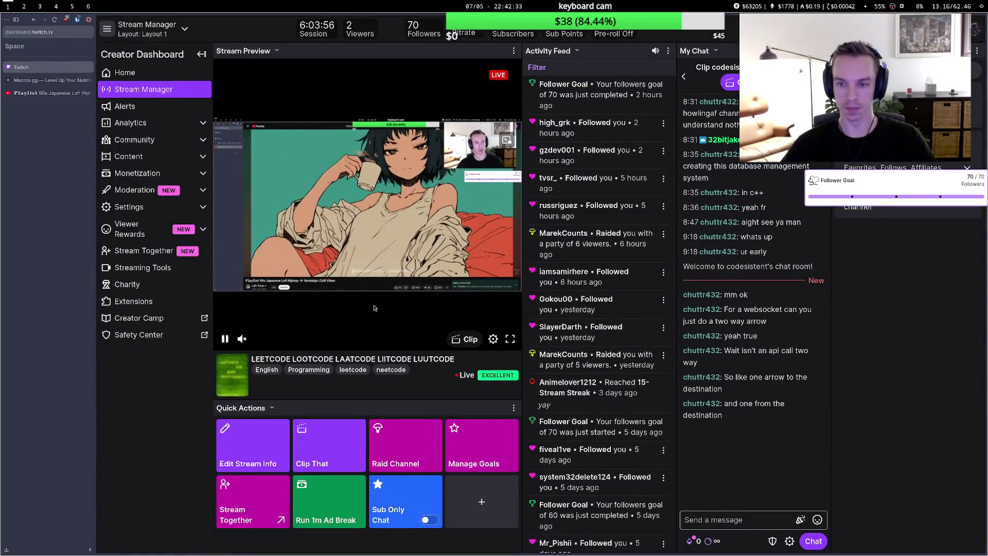
Switch briefly to the Macros.gg dashboard, then back to the Twitch Stream Manager
mouse_move(360, 232)
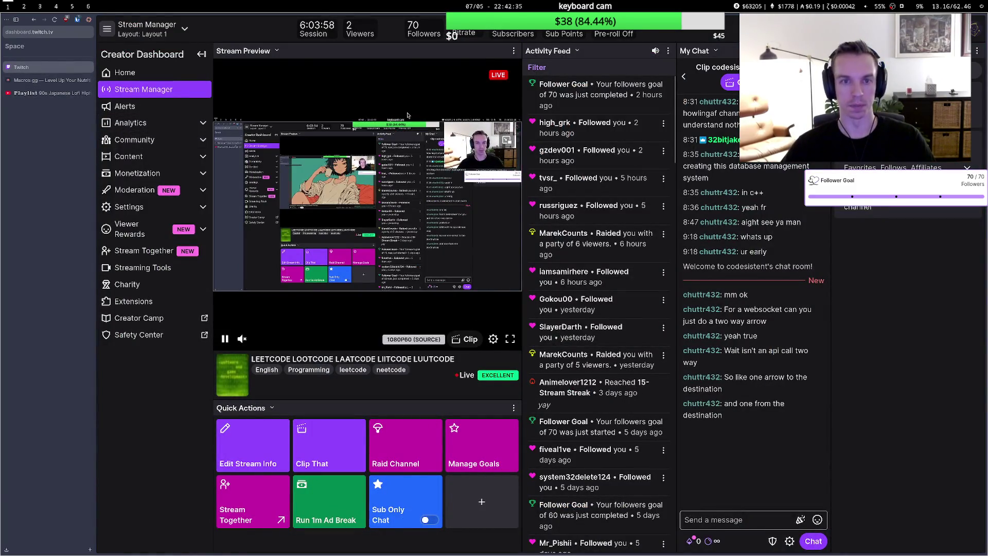
left_click(49, 80)
key("ctrl+t")
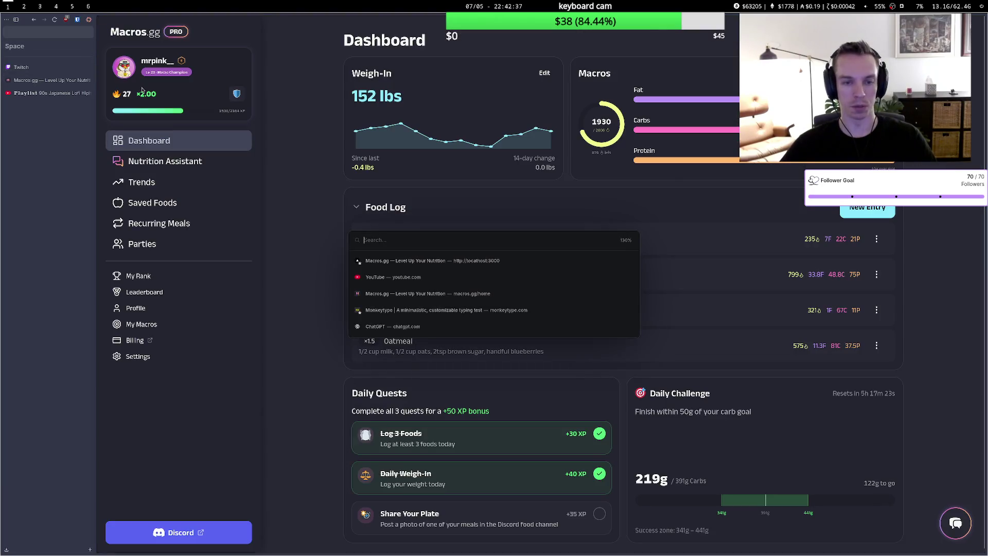
key("Escape")
left_click(57, 63)
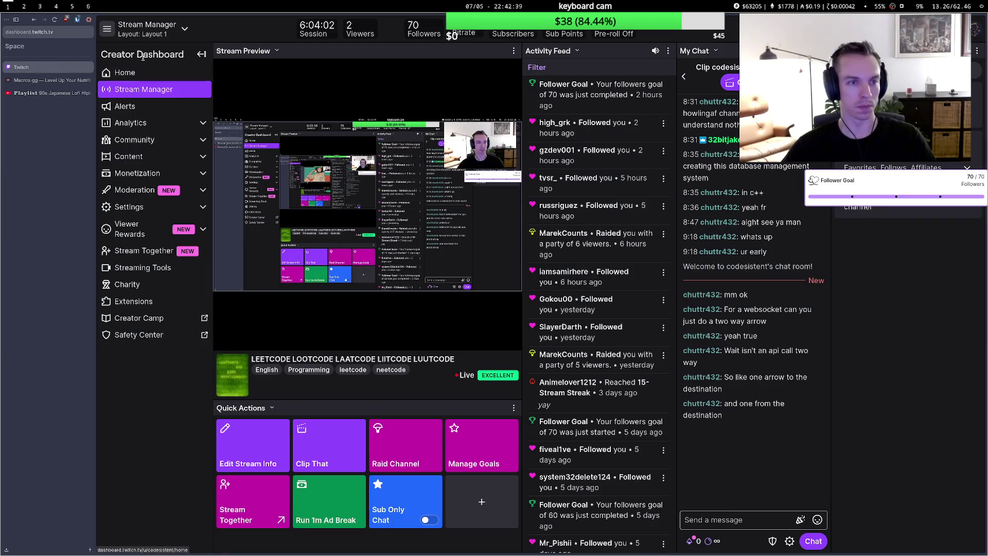
Open leetcode.com in a new tab
key("ctrl+t")
type("leet")
key("Return")
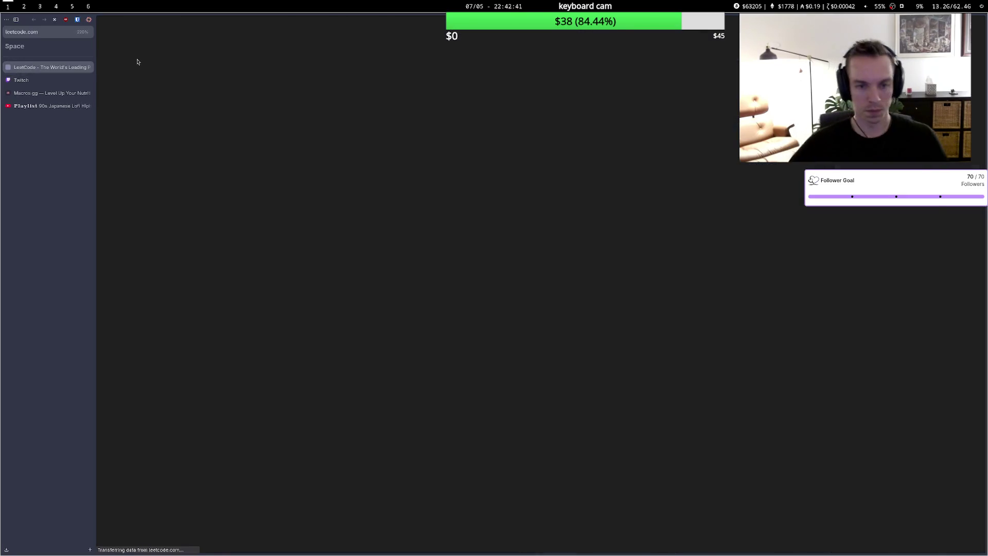
Open the fellow software streamer's live Twitch channel in another new tab
key("ctrl+t")
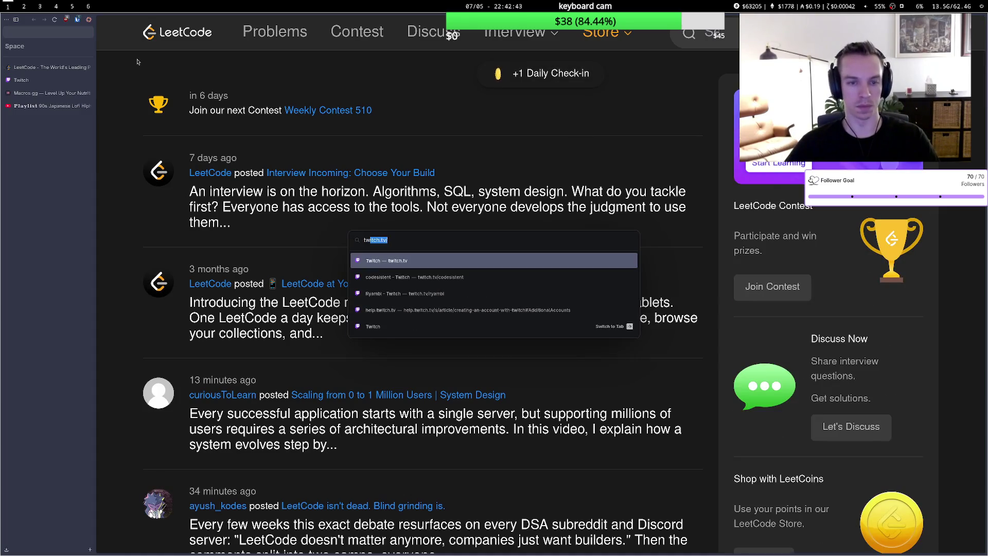
type("hwol")
key("BackSpace")
key("BackSpace")
key("BackSpace")
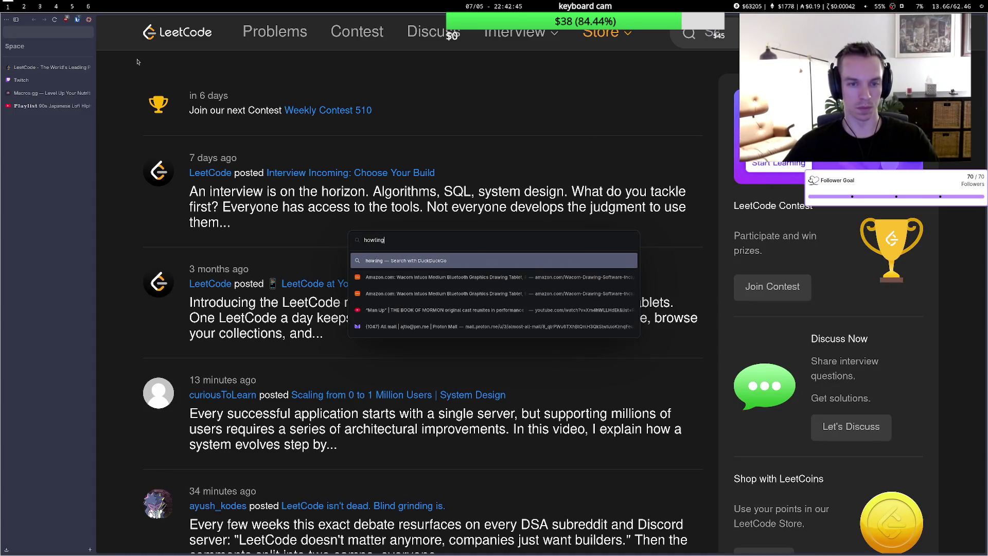
type("owl")
key("Return")
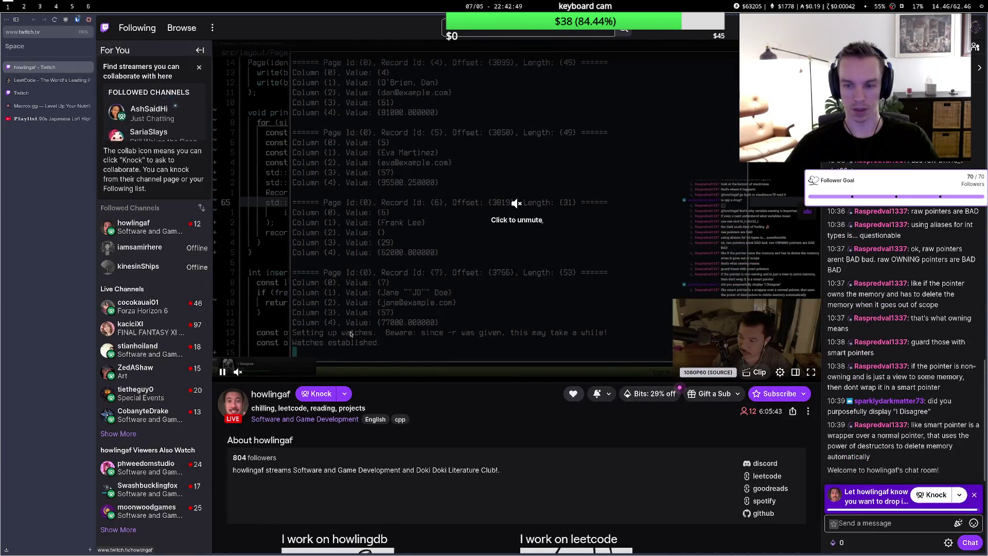
Unmute the streamer's live stream and scroll through the channel page
left_click(458, 251)
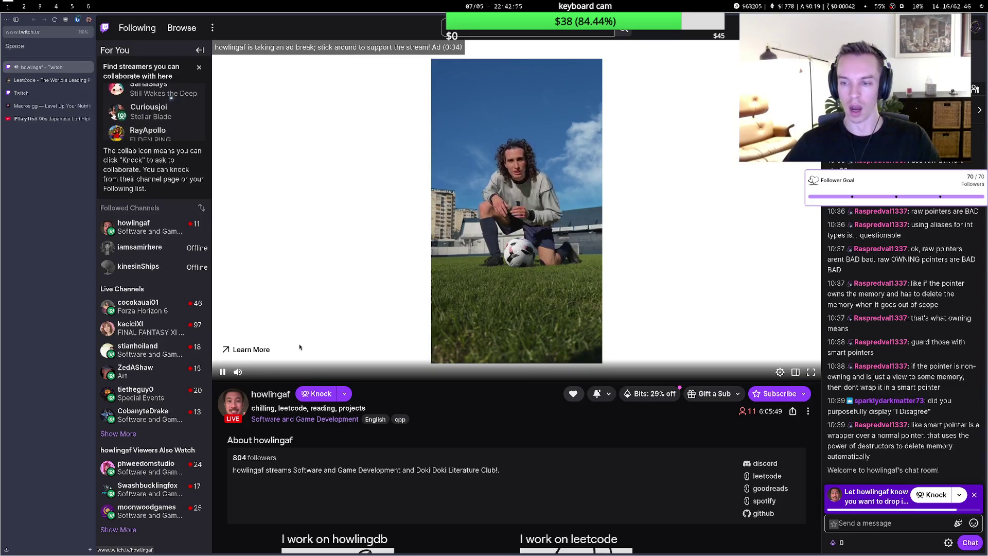
scroll(814, 292, "down", 4)
scroll(901, 361, "up", 3)
scroll(636, 369, "up", 6)
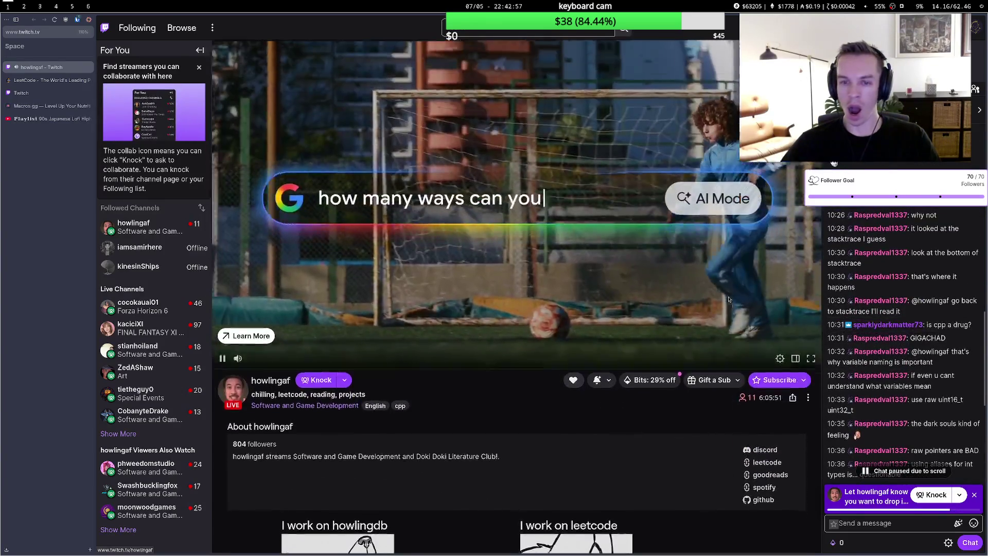
scroll(636, 369, "down", 4)
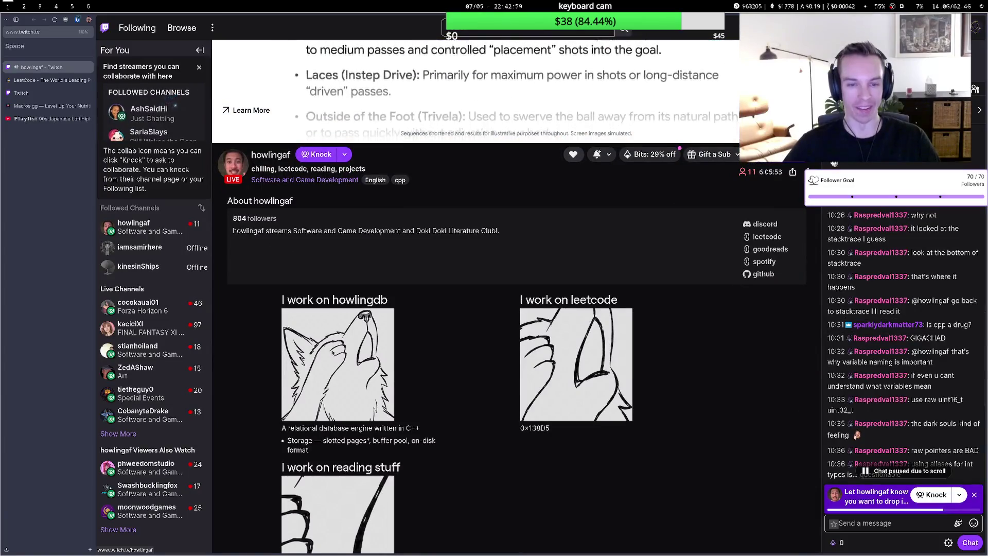
scroll(331, 351, "down", 3)
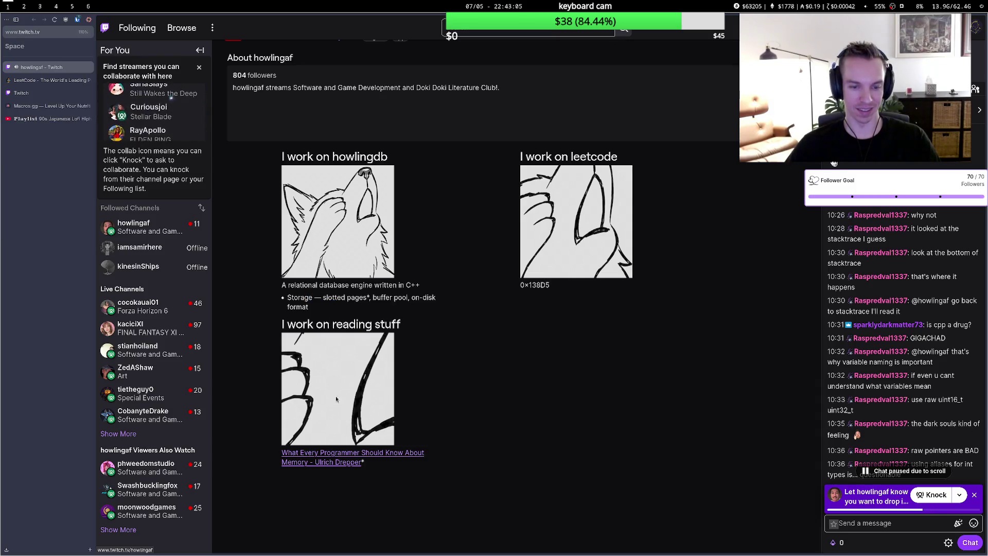
Open and skim the 'What Every Programmer Should Know About Memory' PDF, then close it
left_click(348, 464)
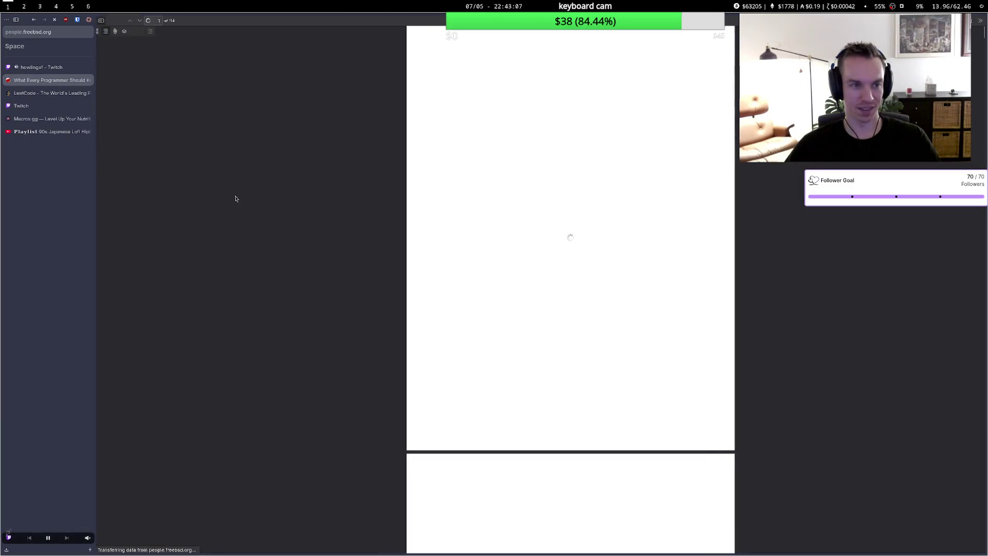
scroll(379, 269, "down", 20)
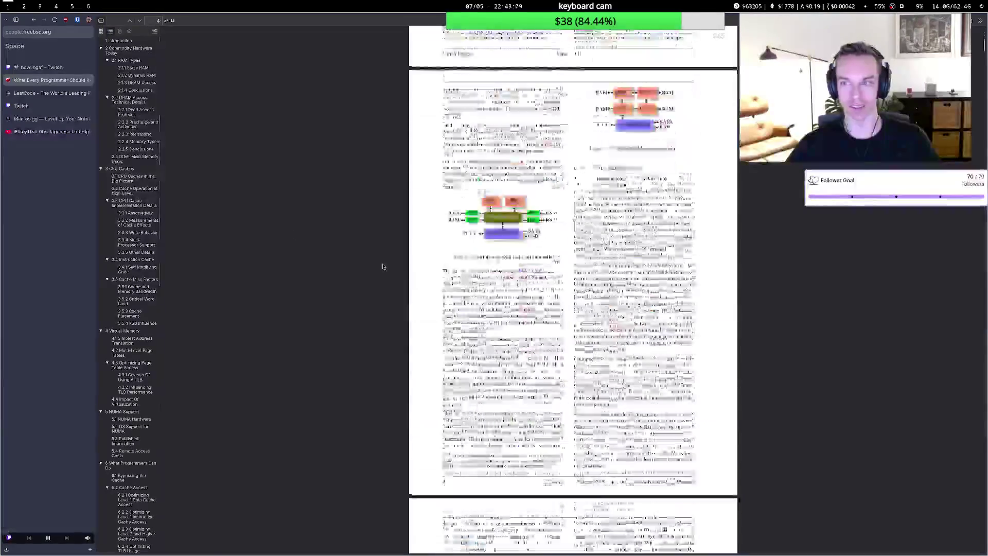
key("ctrl+w")
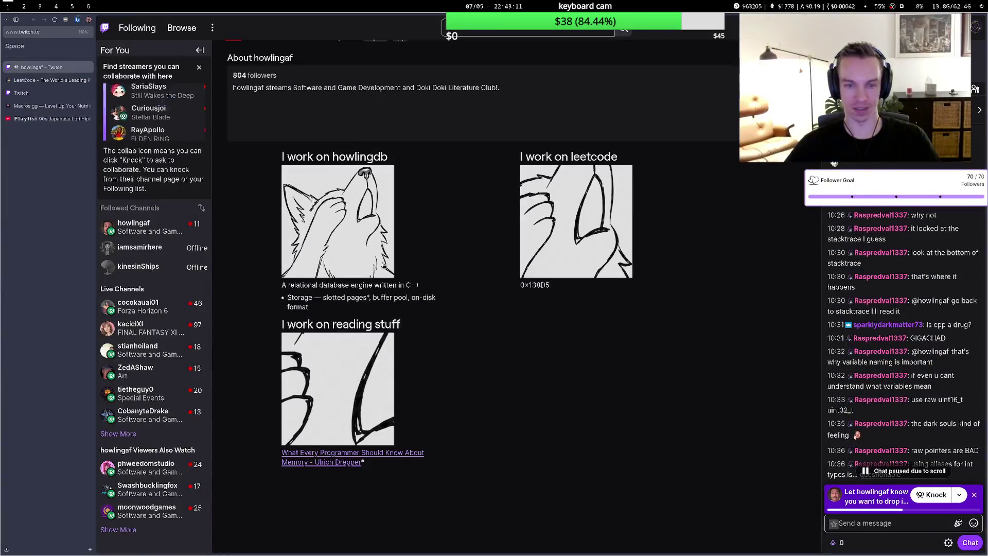
Click into the stream chat and dismiss the collaboration suggestions card
scroll(370, 252, "up", 5)
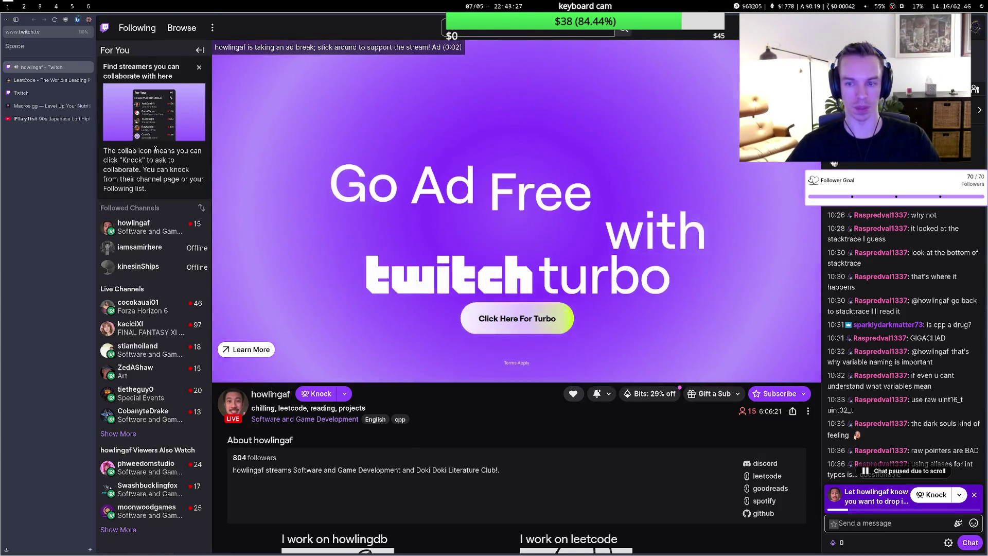
scroll(873, 324, "down", 2)
scroll(873, 324, "down", 3)
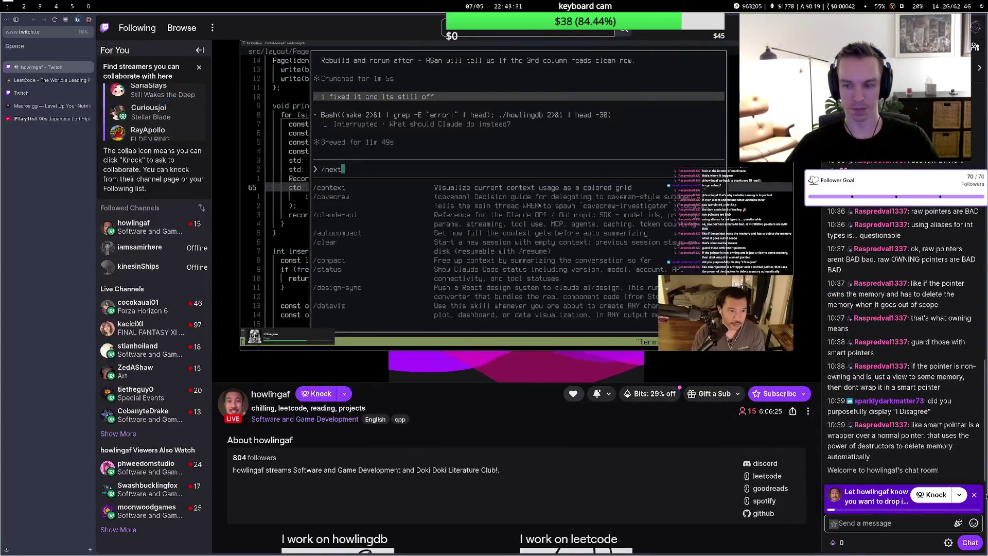
left_click(903, 526)
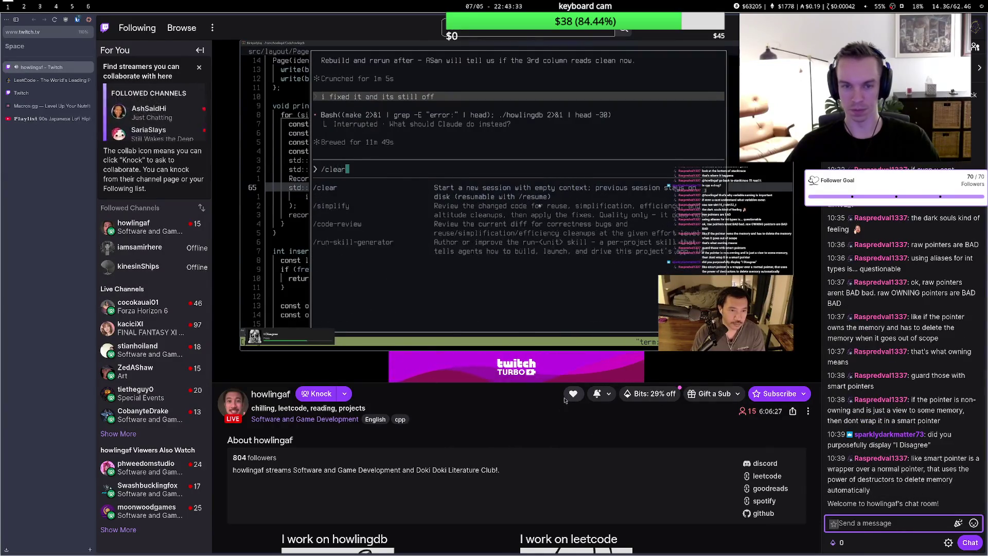
mouse_move(418, 355)
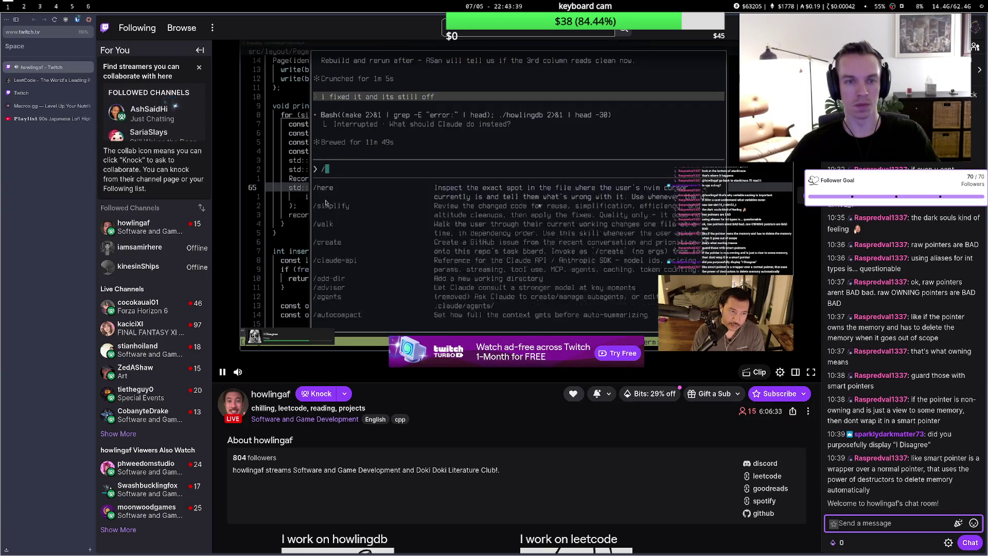
scroll(153, 112, "down", 2)
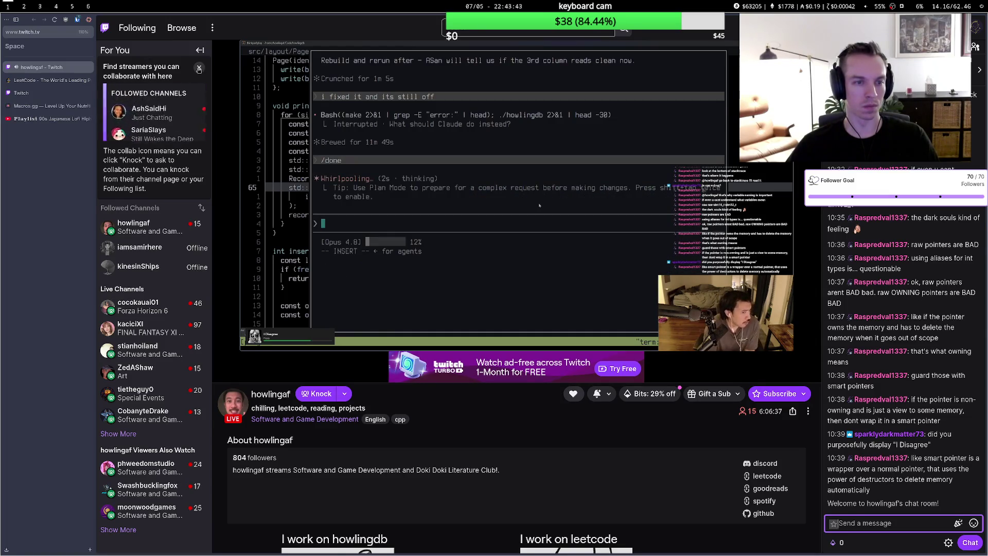
left_click(199, 68)
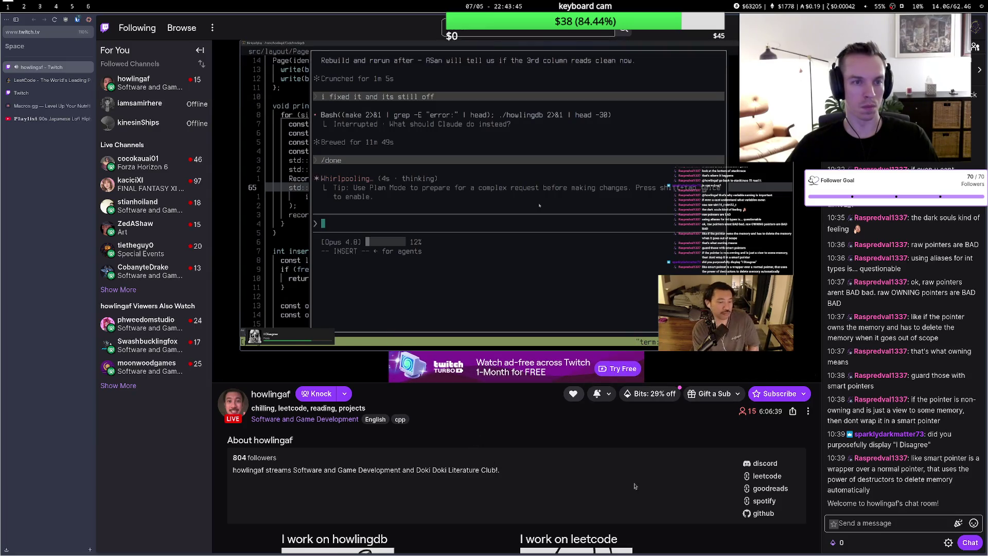
Close the Twitch Creator Dashboard and stream tabs, then switch to the Spotify app
left_click(39, 92)
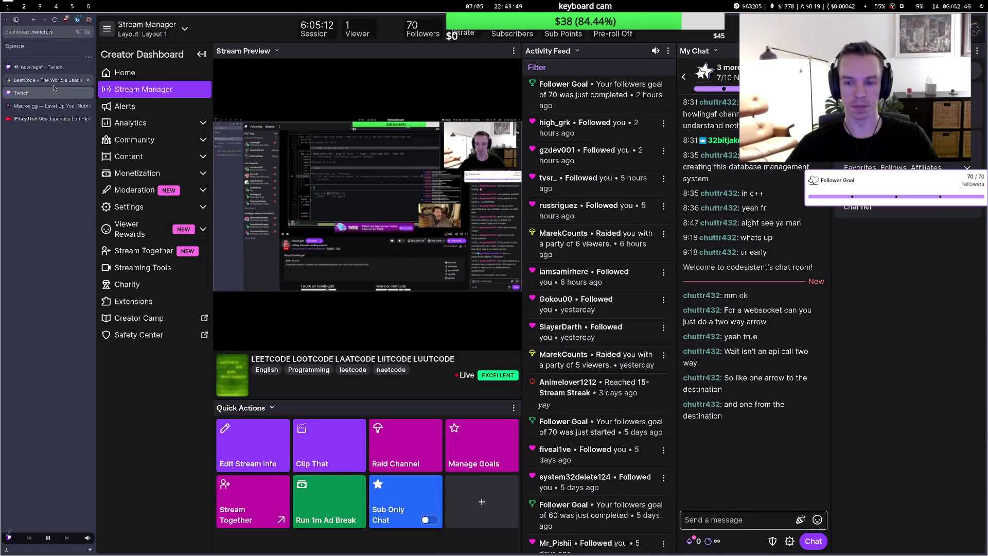
left_click(88, 92)
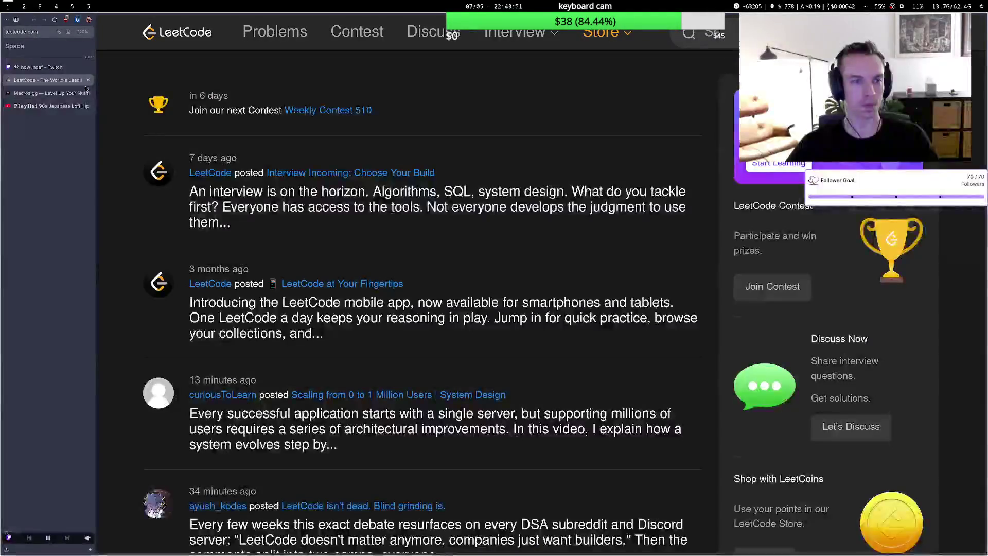
left_click(86, 72)
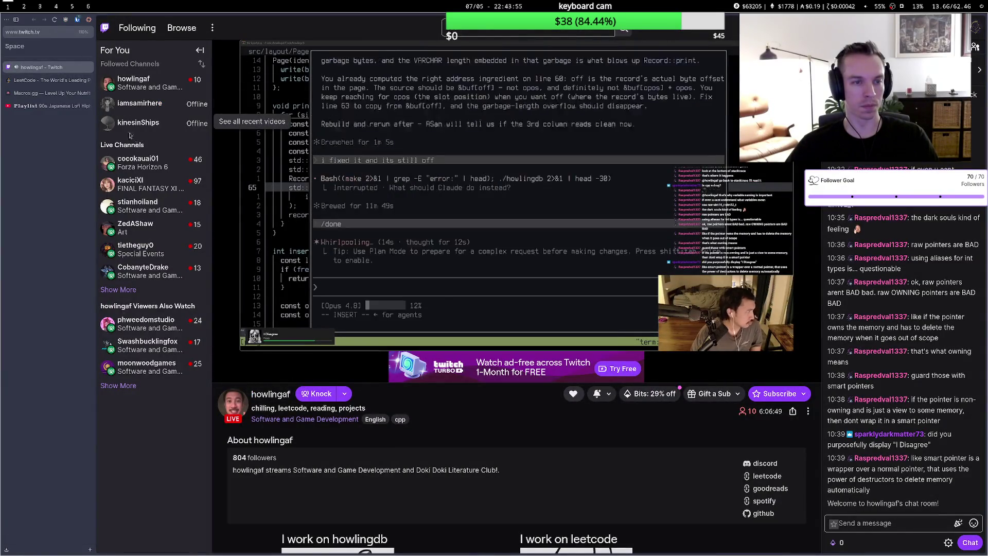
left_click(88, 67)
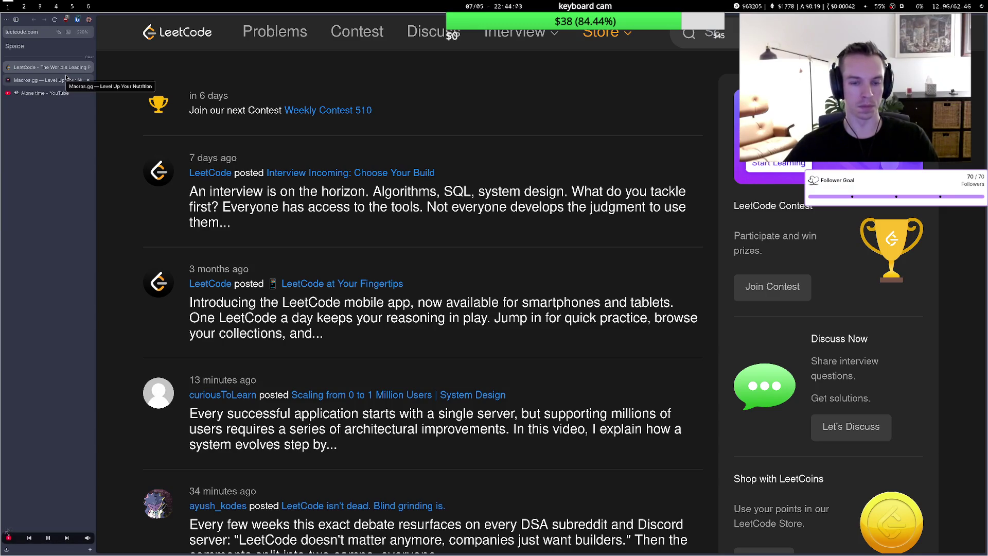
key("super+3")
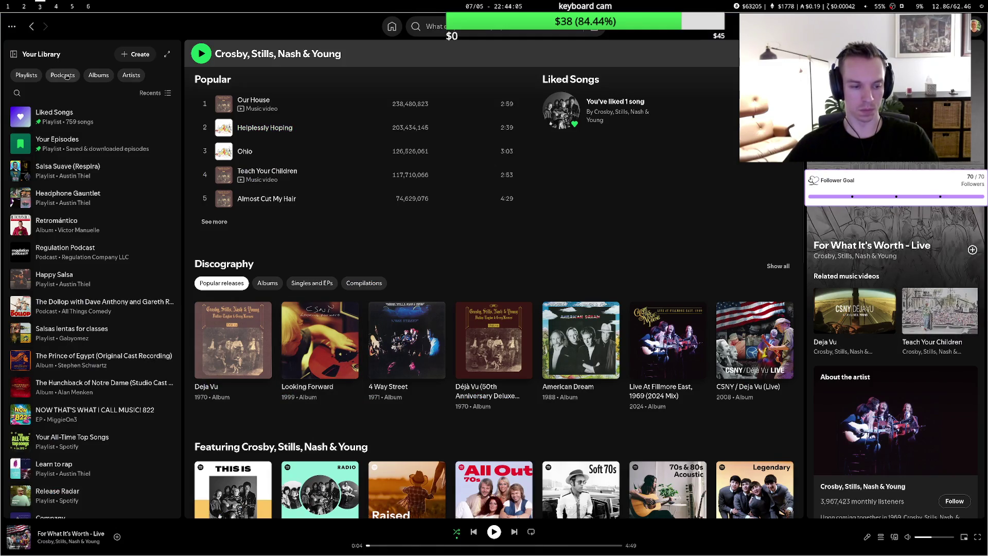
Return to LeetCode and browse its Problems list
key("super+1")
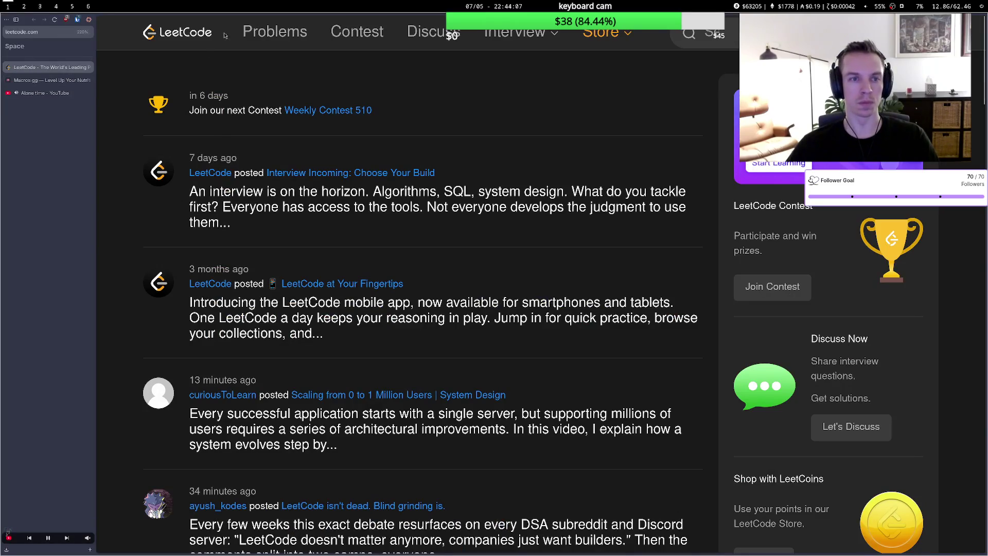
left_click(266, 33)
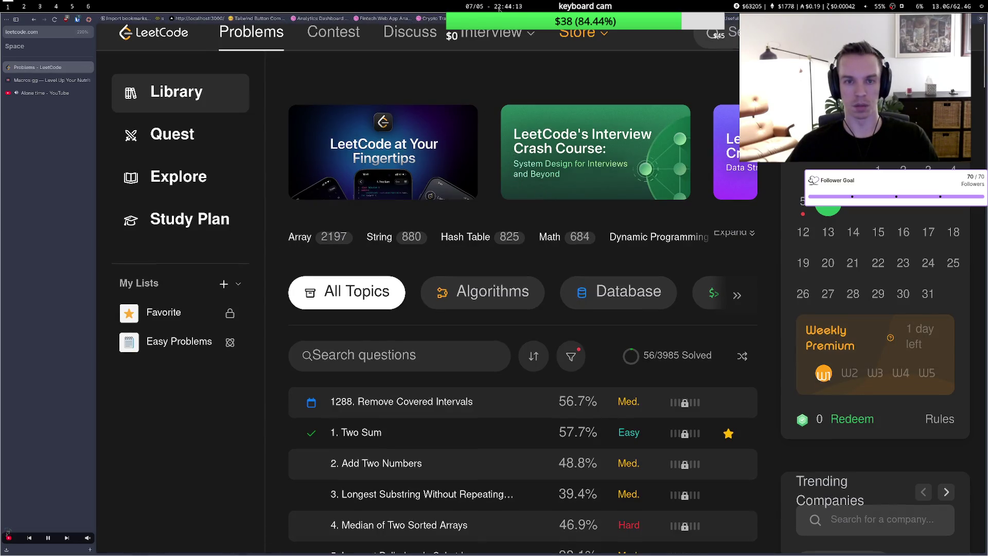
mouse_move(500, 9)
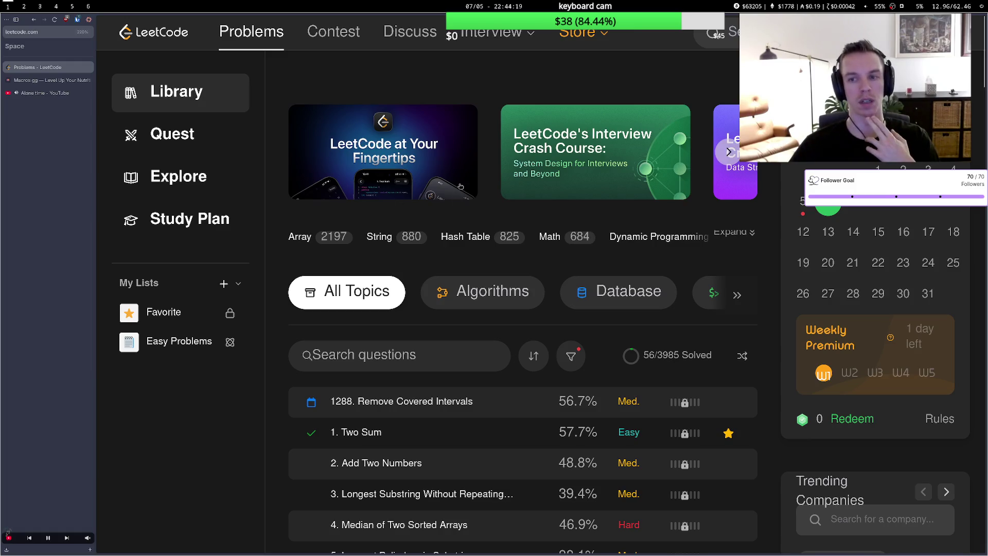
scroll(463, 196, "down", 5)
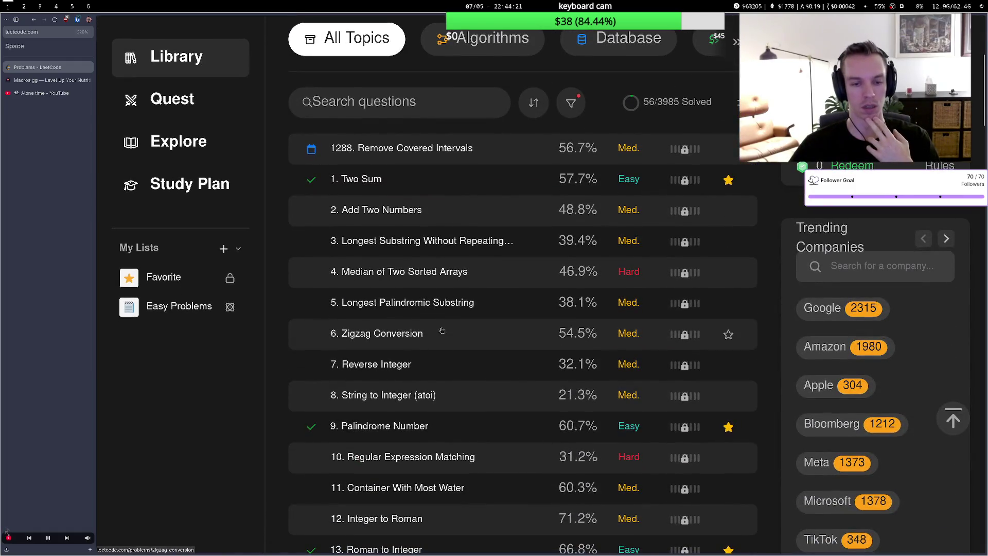
scroll(439, 333, "down", 5)
scroll(427, 352, "up", 10)
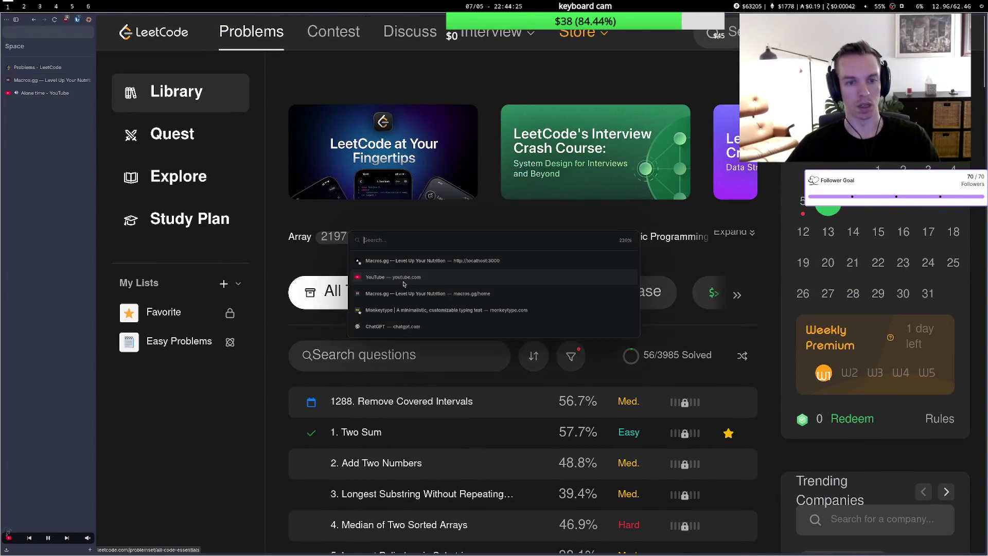
Open open.spotify.com in a new tab using the 'spyt' address shortcut
key("ctrl+t")
type("lin")
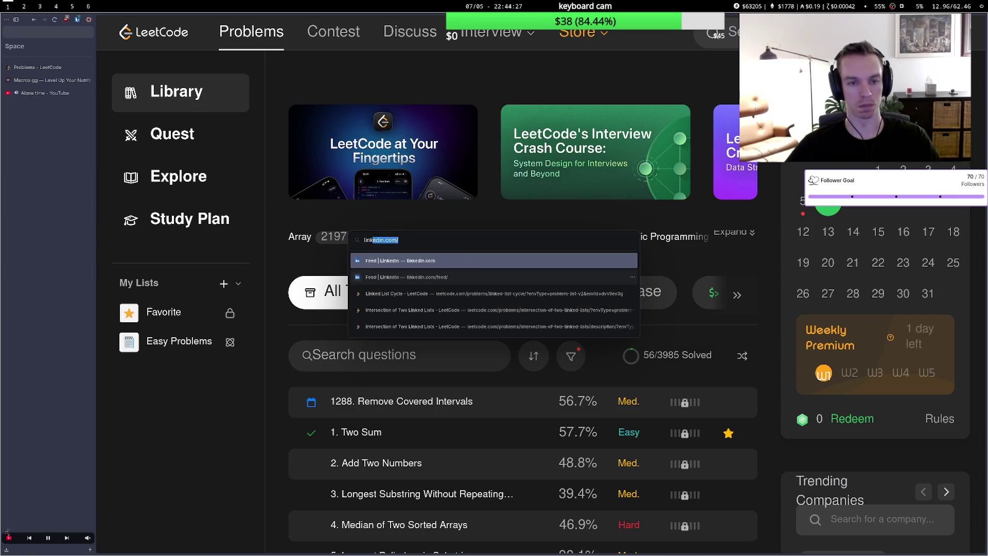
key("BackSpace")
key("BackSpace")
key("BackSpace")
type("spyt")
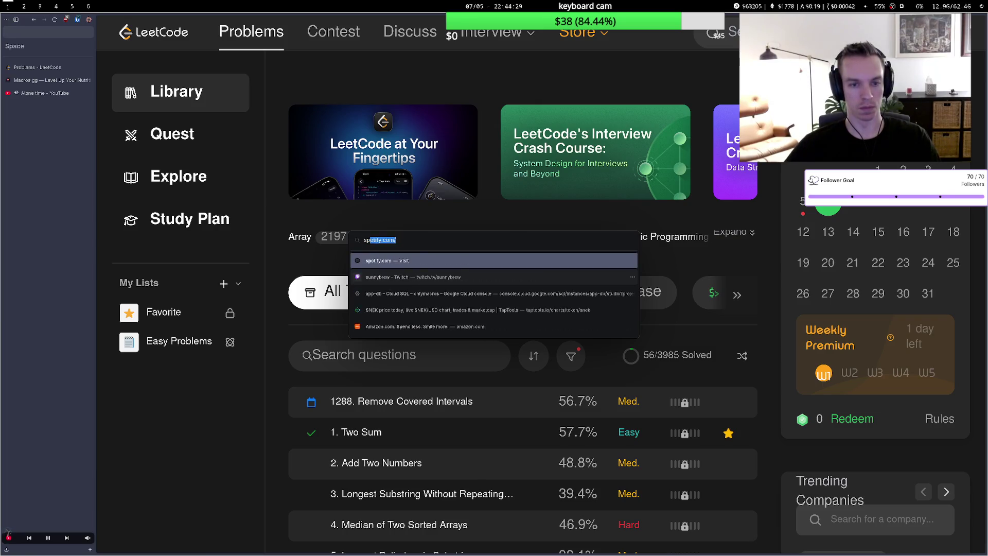
key("Return")
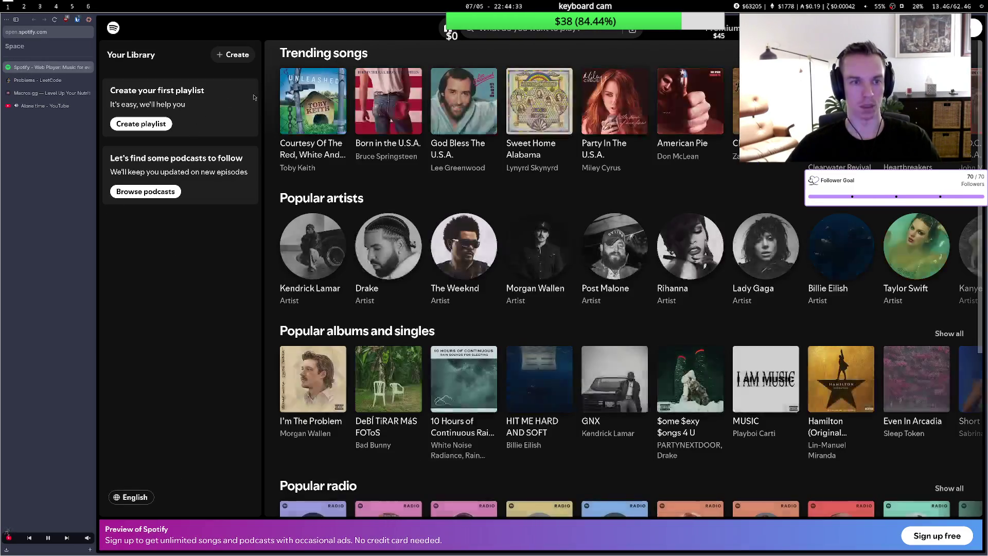
Search 'spotify jobs' and open Life at Spotify's All Jobs page listing 103 openings
left_click(55, 32)
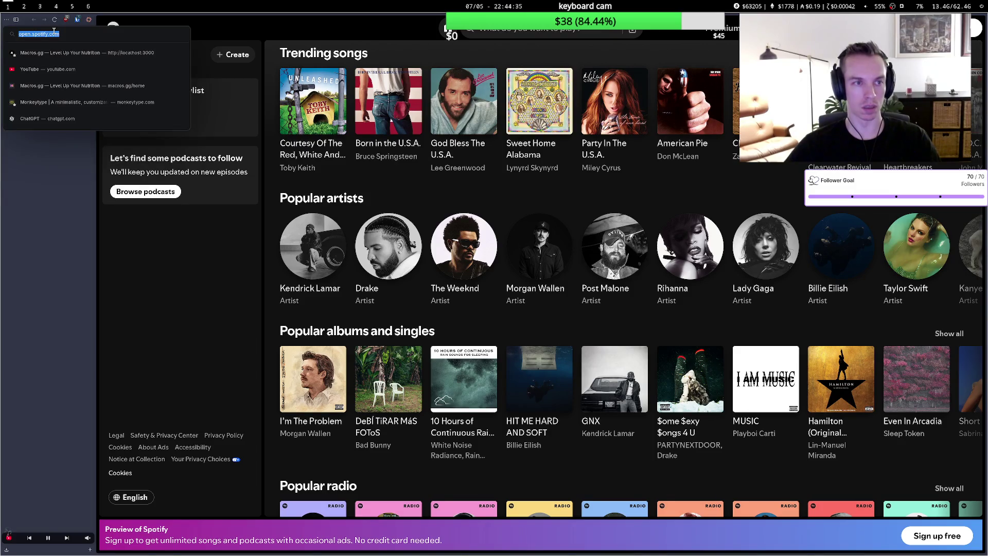
type("spotify jo")
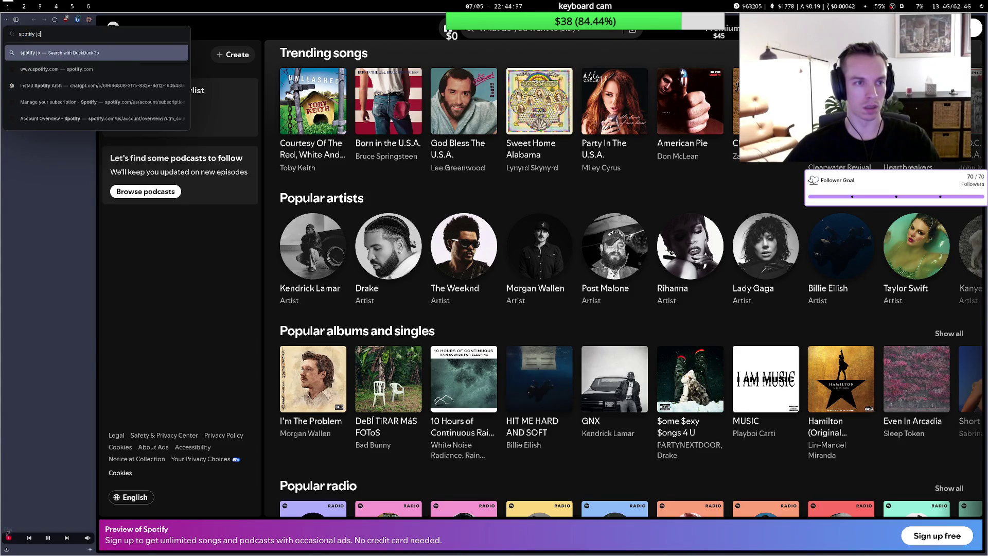
type("bs")
key("Return")
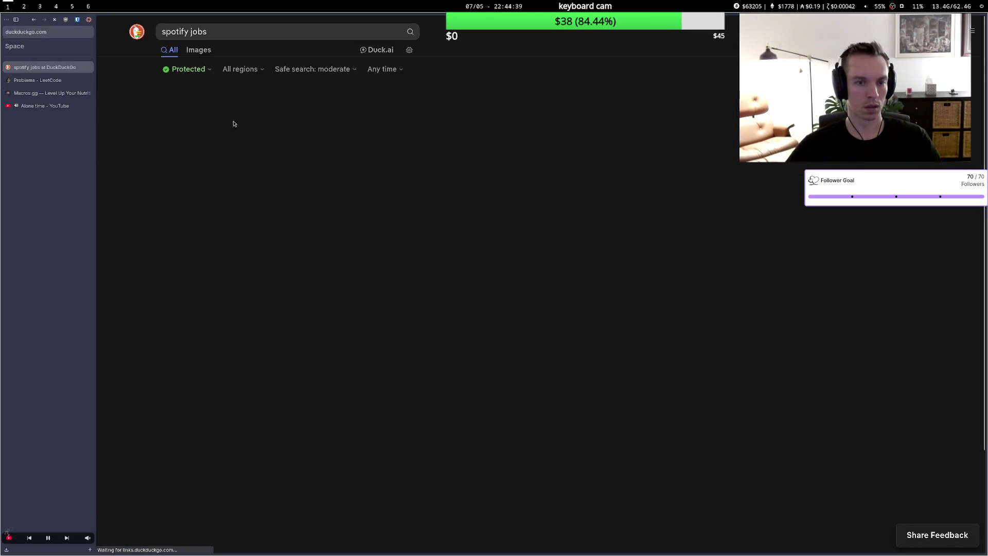
left_click(233, 116)
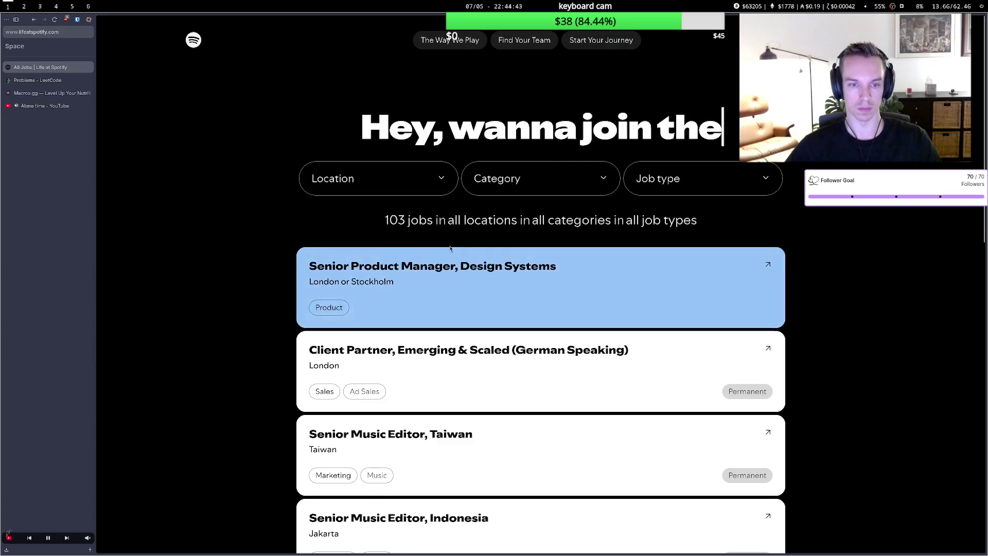
Filter the Spotify job listings by location to United States of America (Home Mix)
left_click(404, 176)
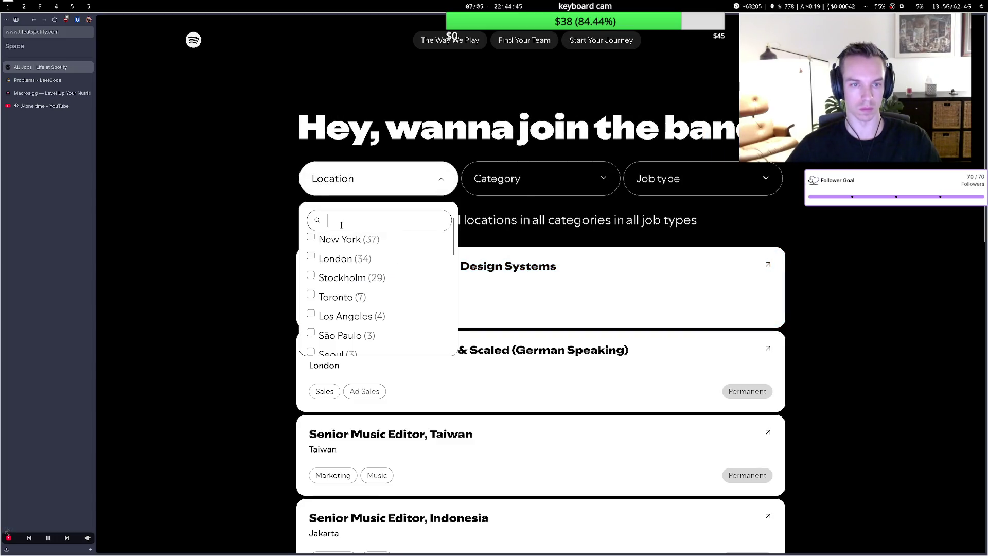
type("remo")
key("BackSpace")
key("BackSpace")
key("BackSpace")
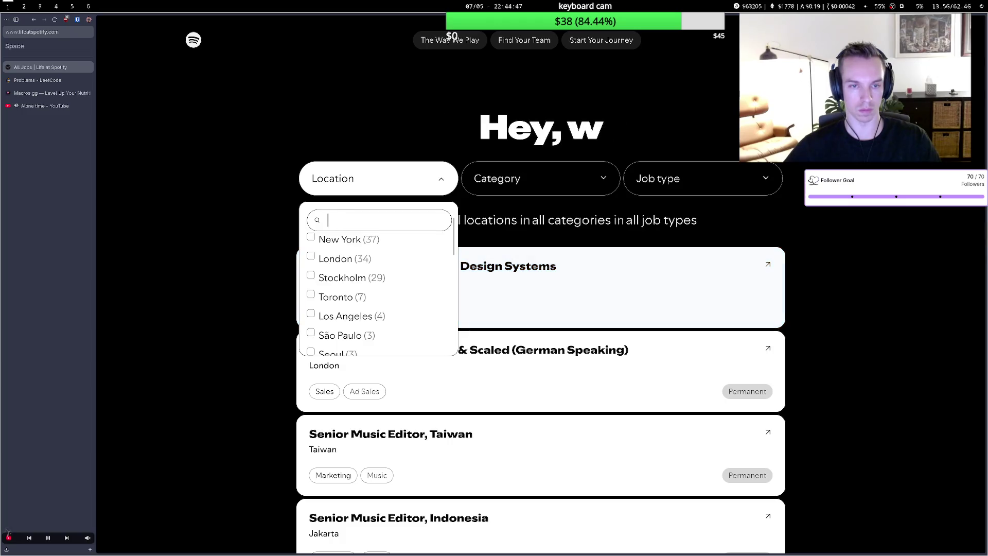
scroll(384, 295, "down", 6)
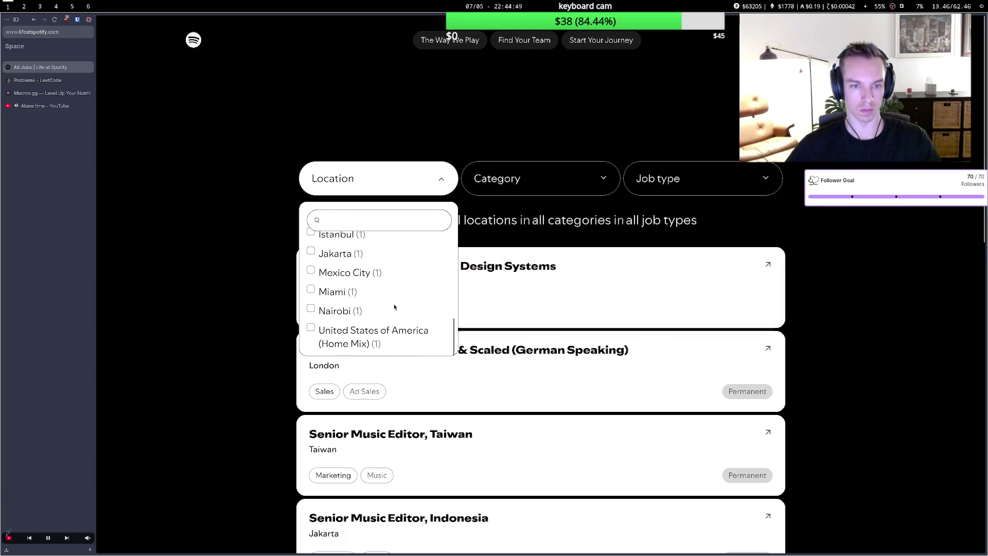
scroll(381, 332, "up", 6)
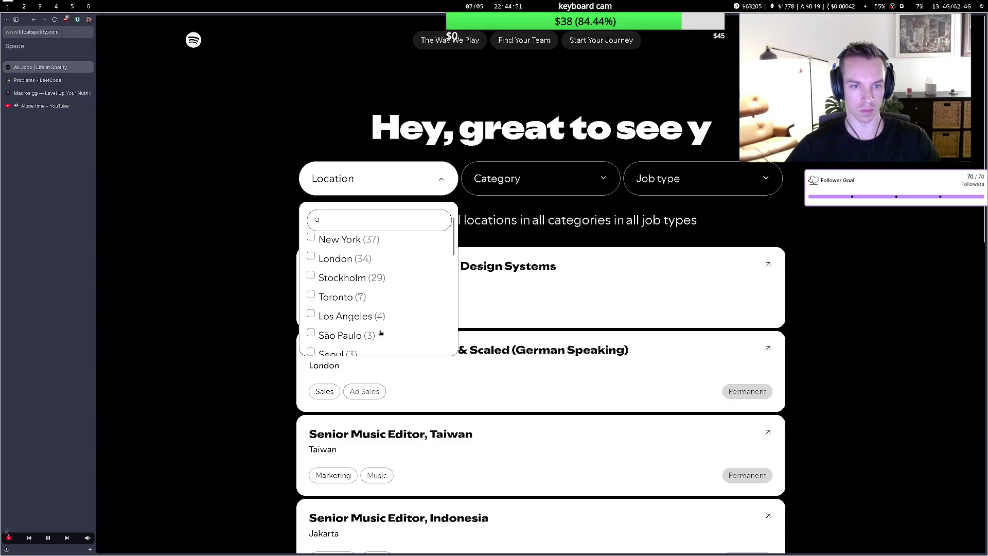
scroll(395, 319, "down", 6)
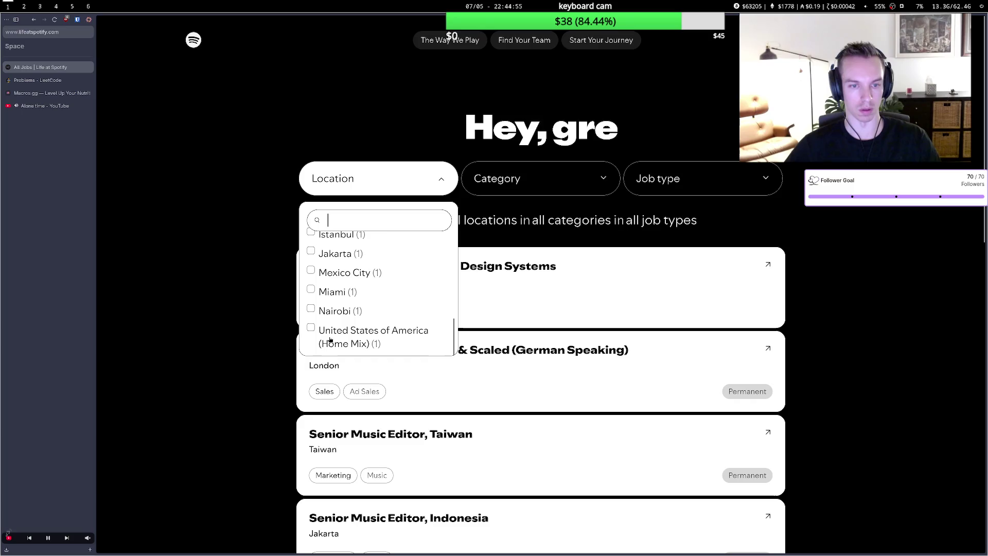
left_click(311, 331)
left_click(231, 330)
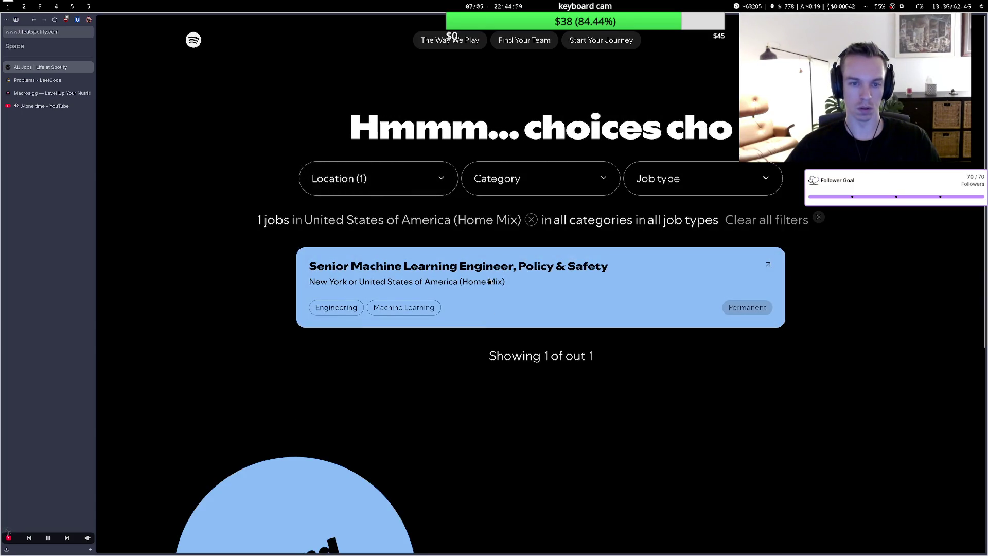
Check the Senior Machine Learning Engineer posting for 'remo', then return to the spotify jobs results
left_click(491, 282)
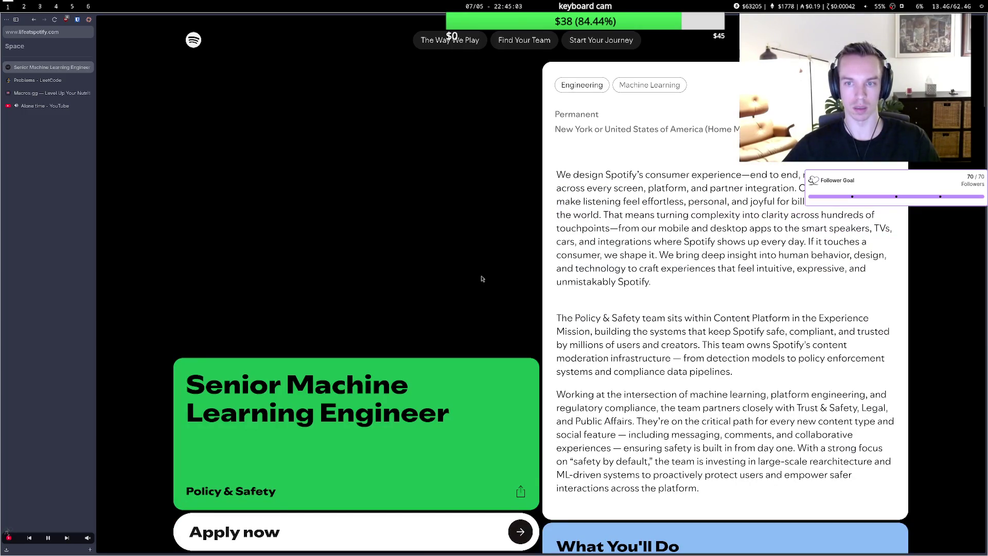
key("ctrl+f")
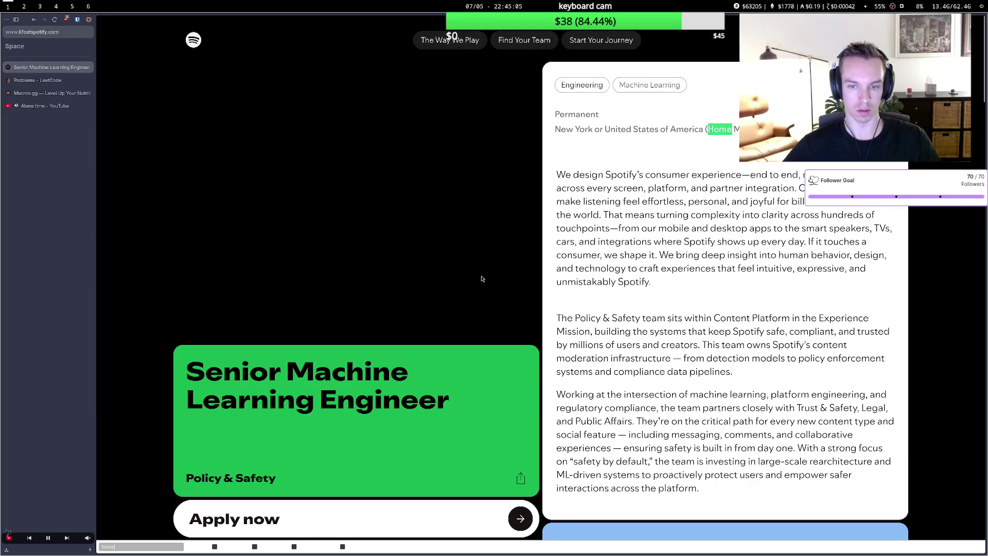
type("m")
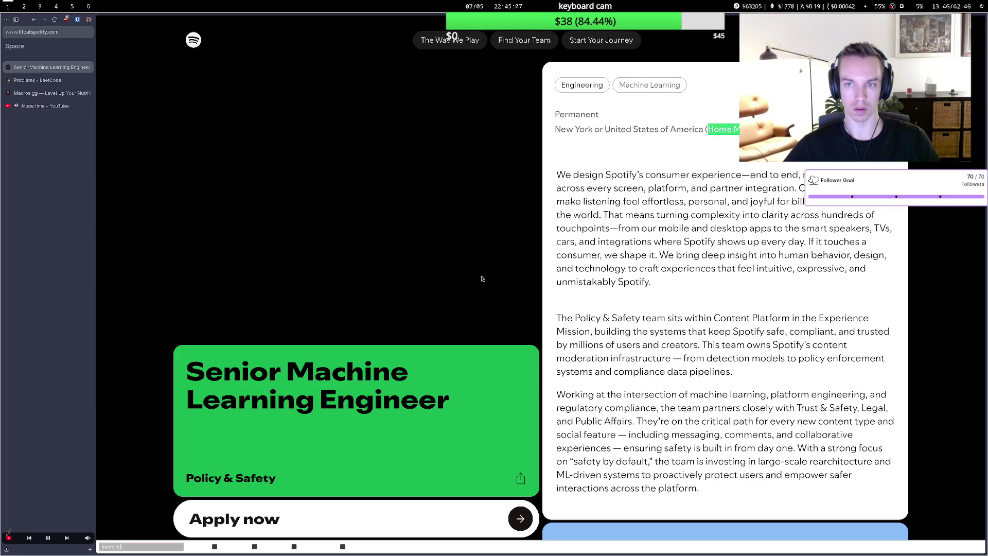
key("BackSpace")
key("BackSpace")
key("BackSpace")
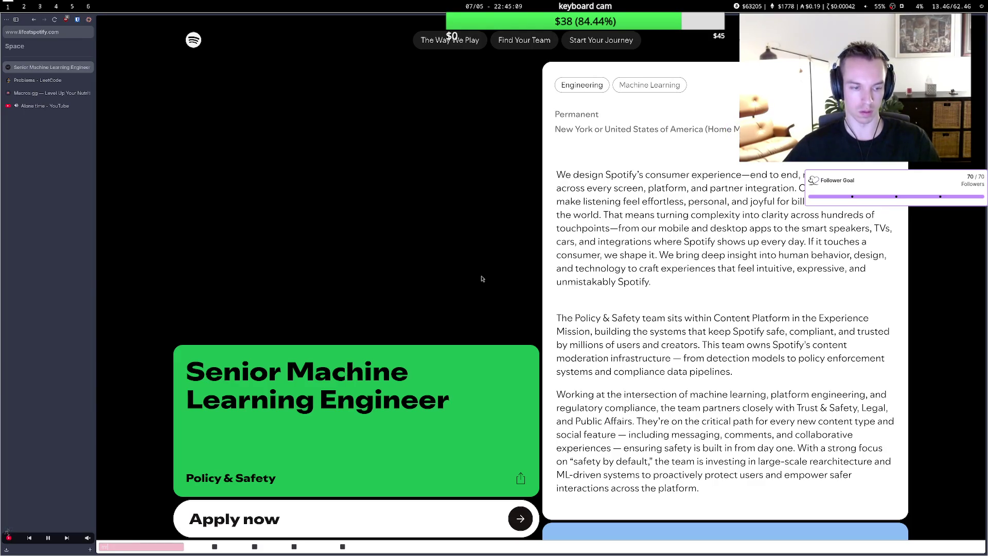
type("remo")
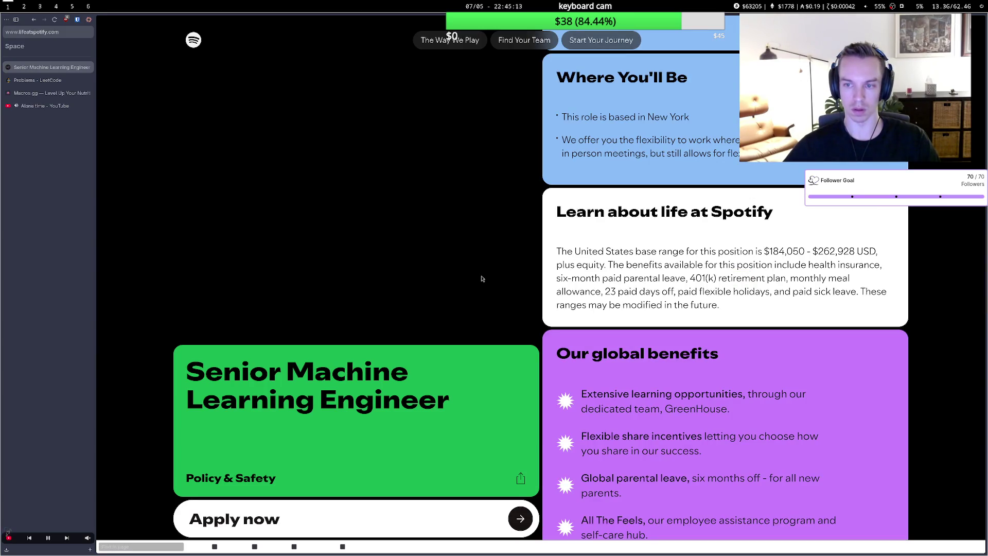
scroll(483, 279, "down", 10)
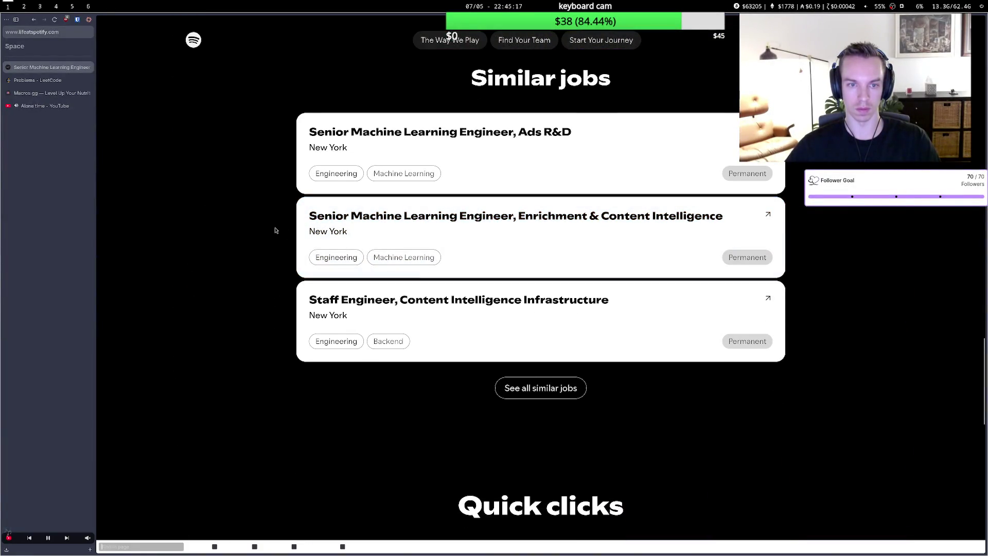
key("alt+Left")
key("alt+Left")
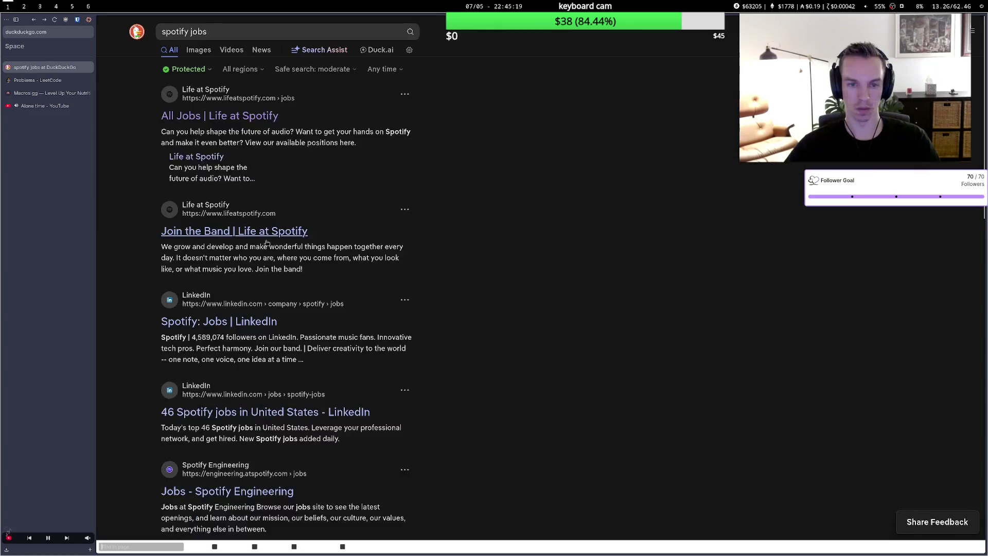
Go to discord.com by entering 'discor' in the URL field
scroll(274, 237, "down", 5)
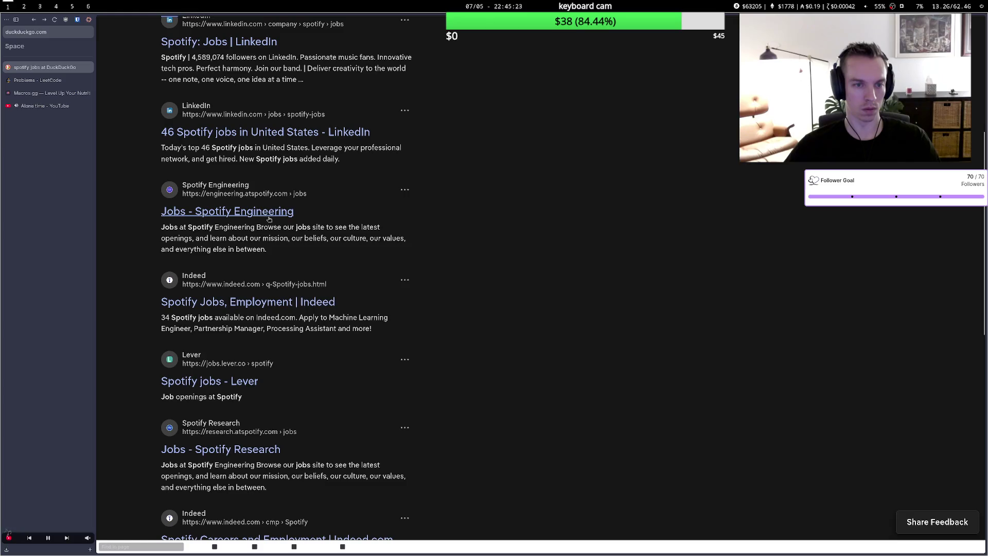
scroll(272, 213, "up", 5)
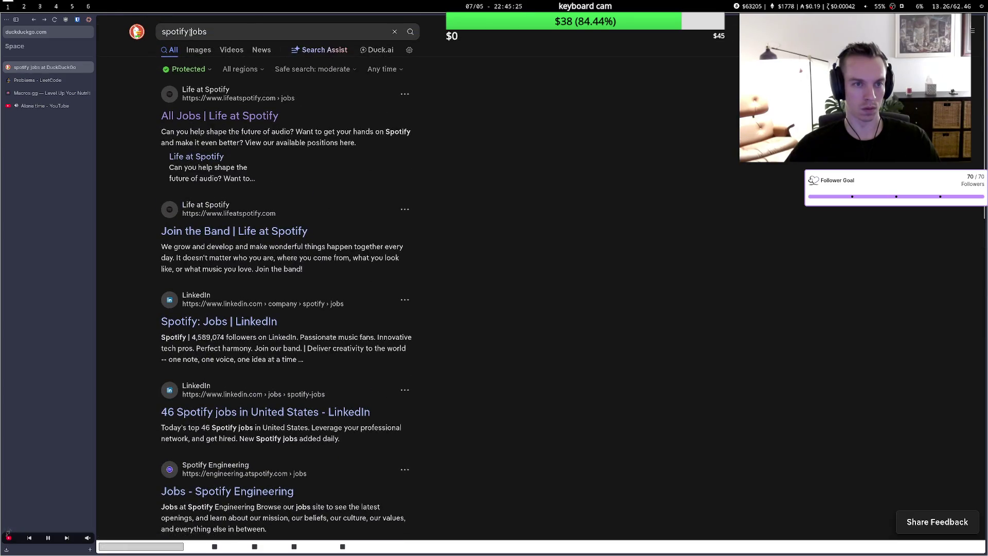
left_click(55, 34)
type("discor")
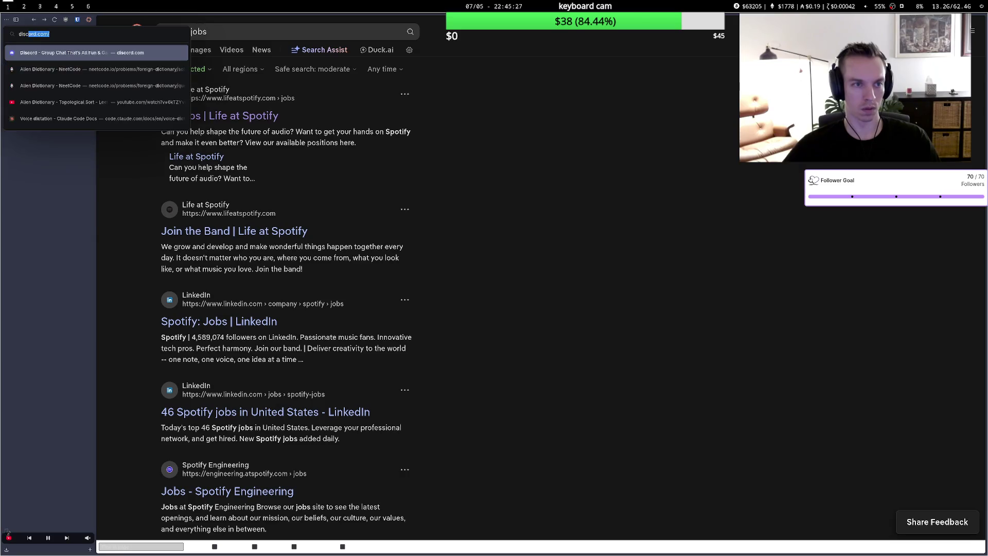
key("Return")
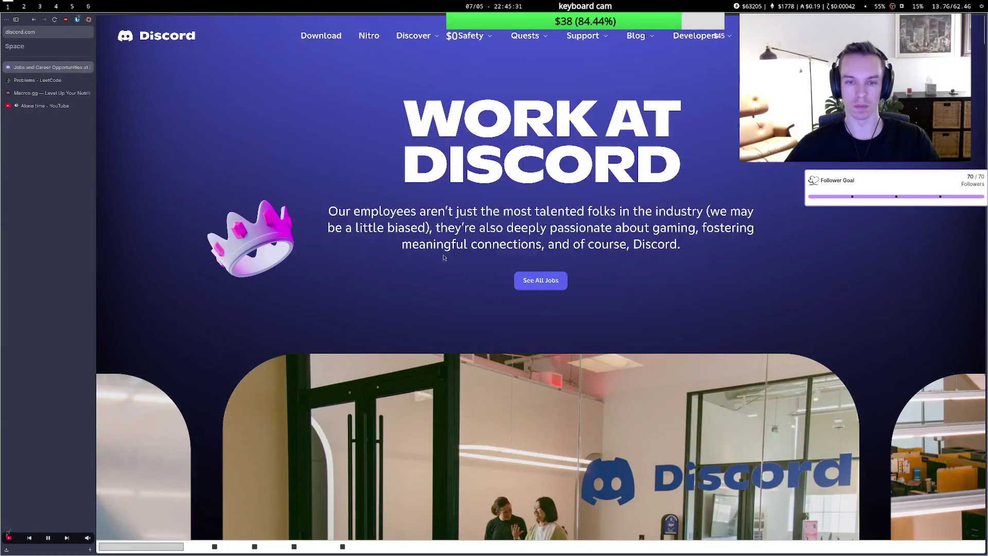
Filter Discord's careers listings to Developer Solutions, then to Data Platform
scroll(540, 280, "down", 15)
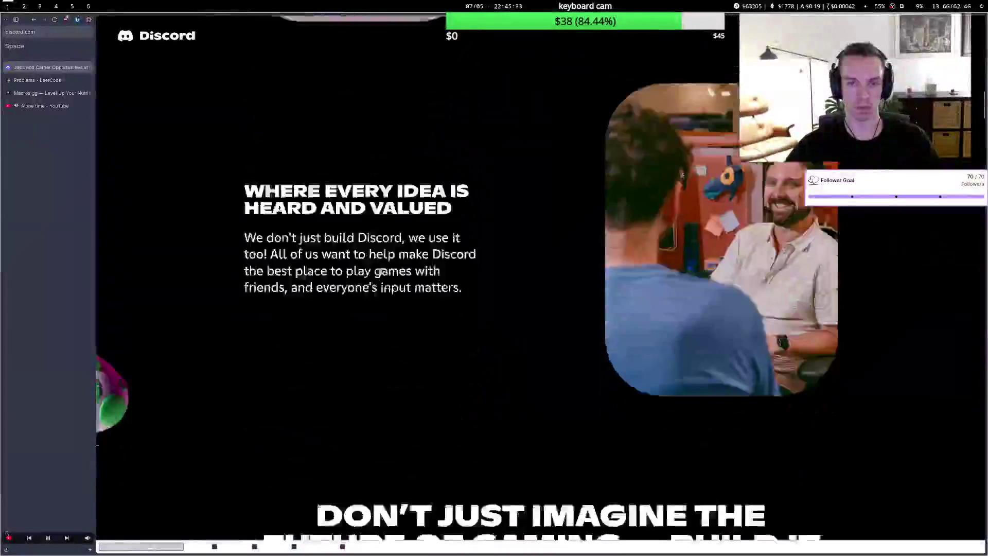
scroll(370, 260, "down", 9)
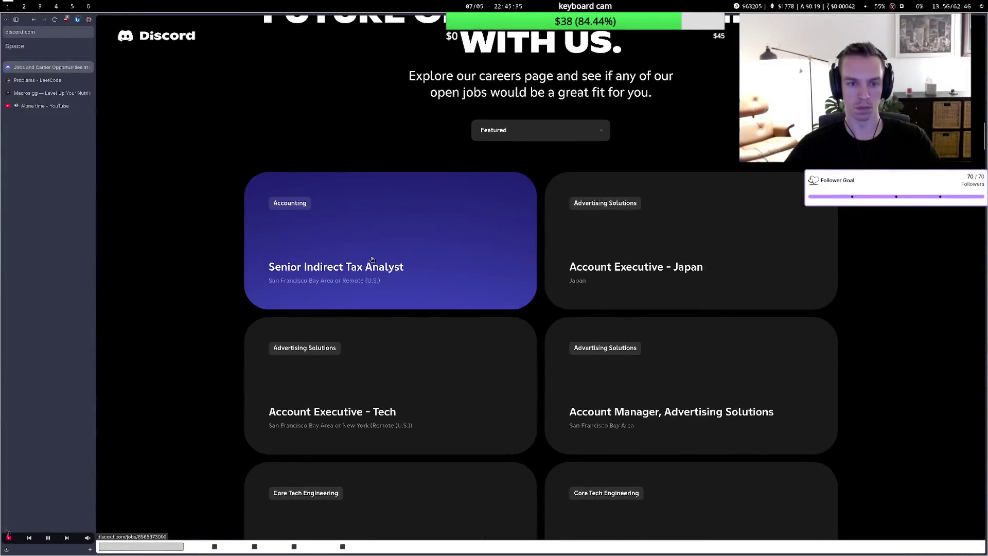
left_click(519, 132)
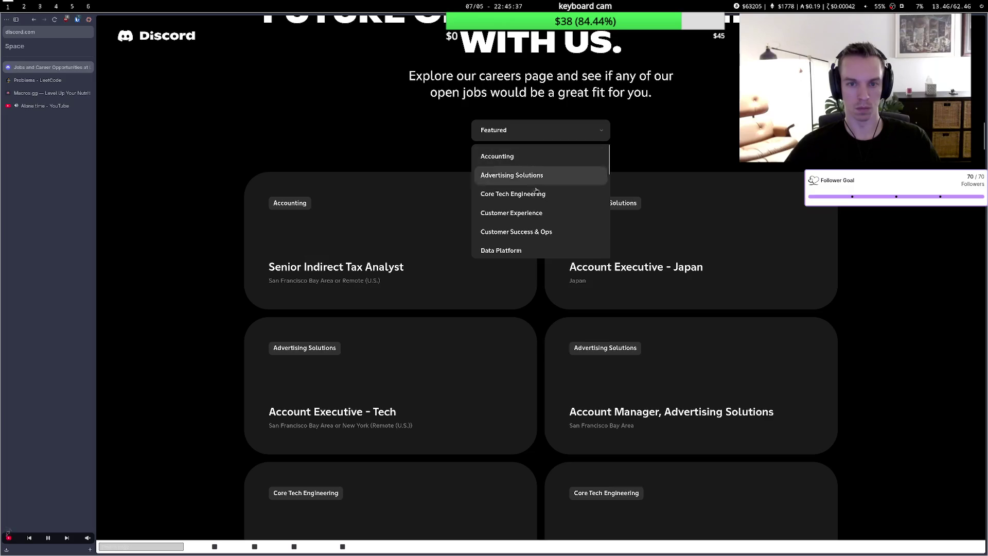
scroll(541, 198, "down", 2)
scroll(551, 198, "down", 3)
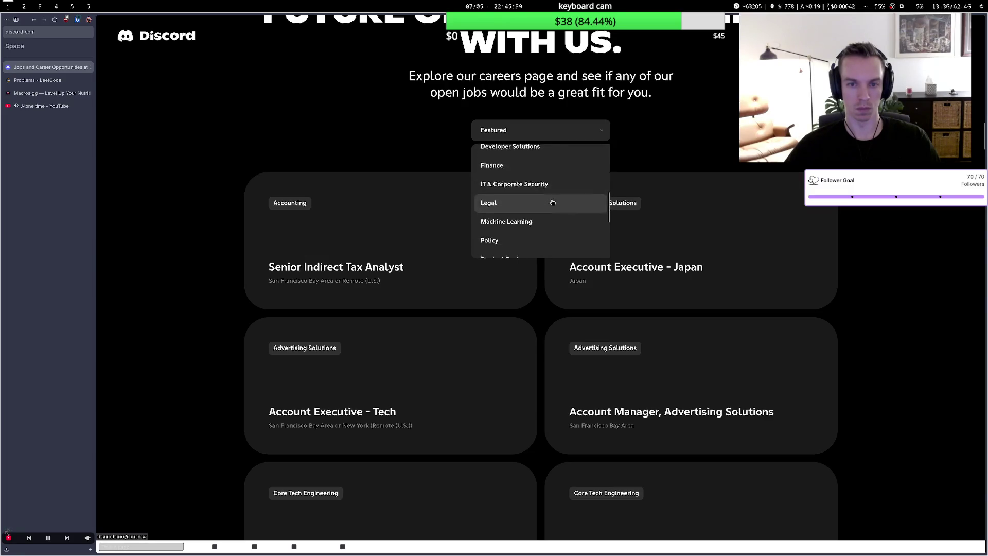
scroll(553, 202, "down", 2)
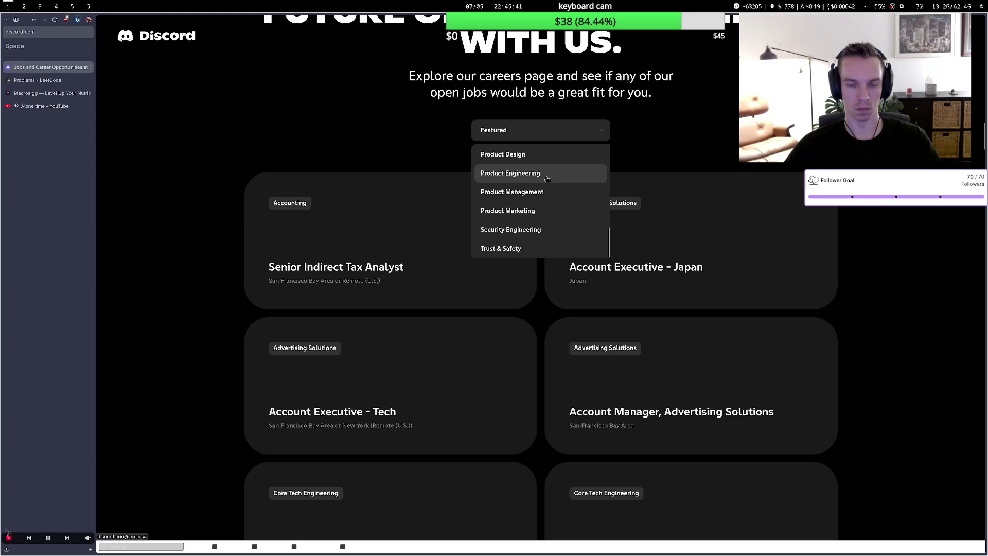
scroll(550, 191, "up", 4)
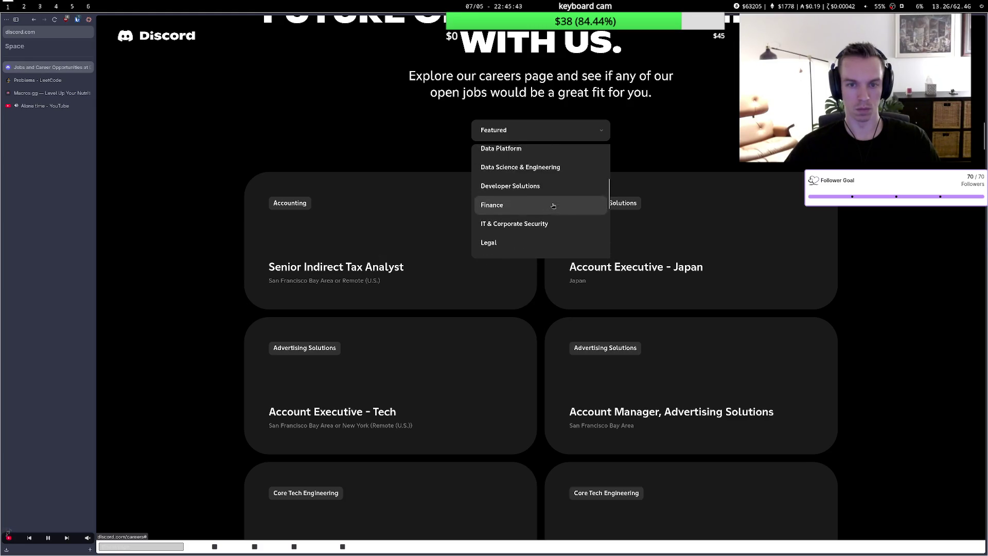
scroll(554, 205, "up", 2)
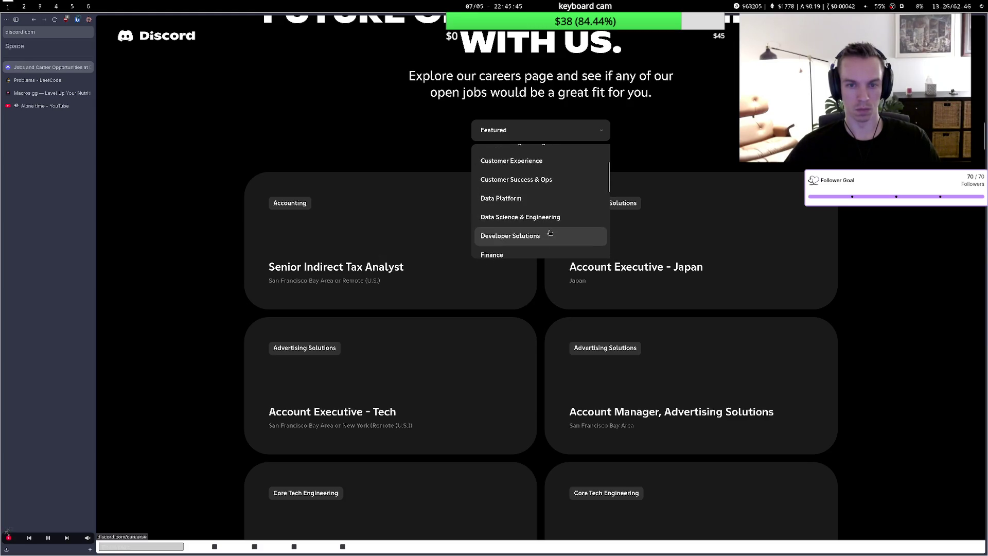
left_click(550, 234)
left_click(550, 137)
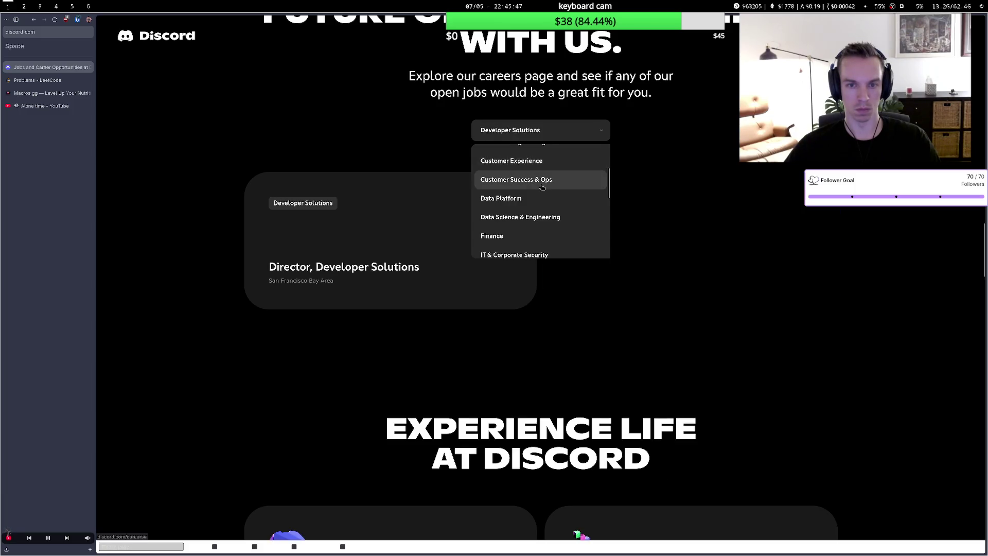
left_click(541, 196)
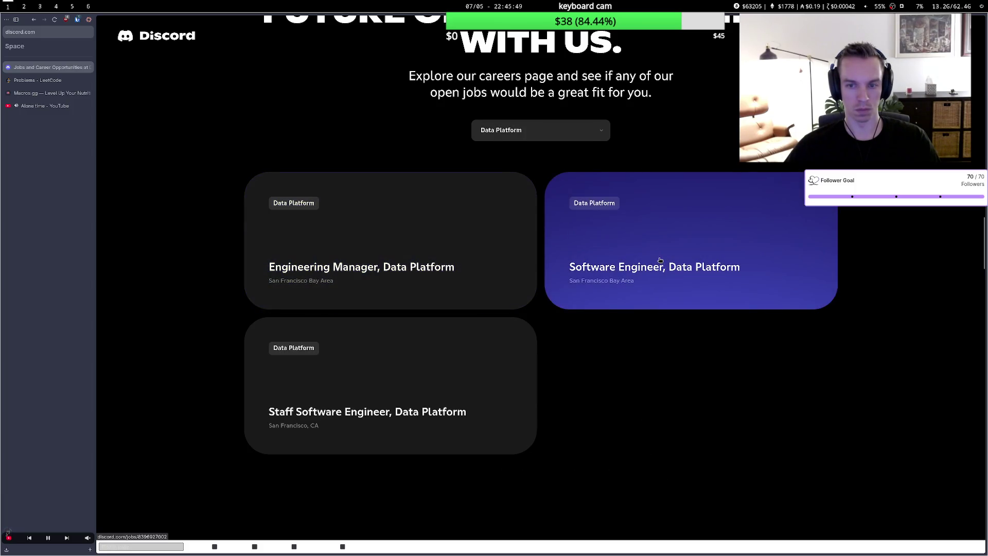
Open the Software Engineer, Data Platform posting, then return to the careers listings
left_click(625, 249)
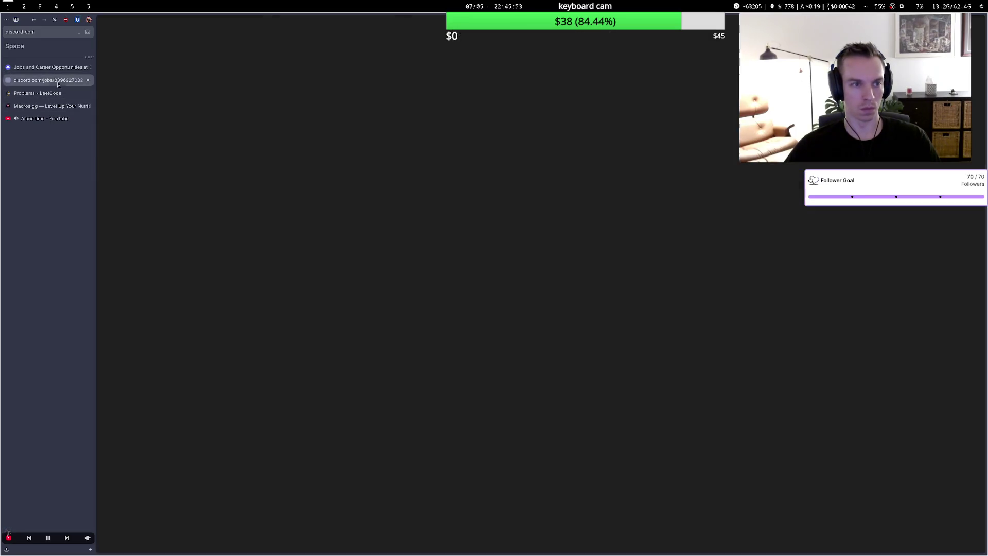
left_click(38, 67)
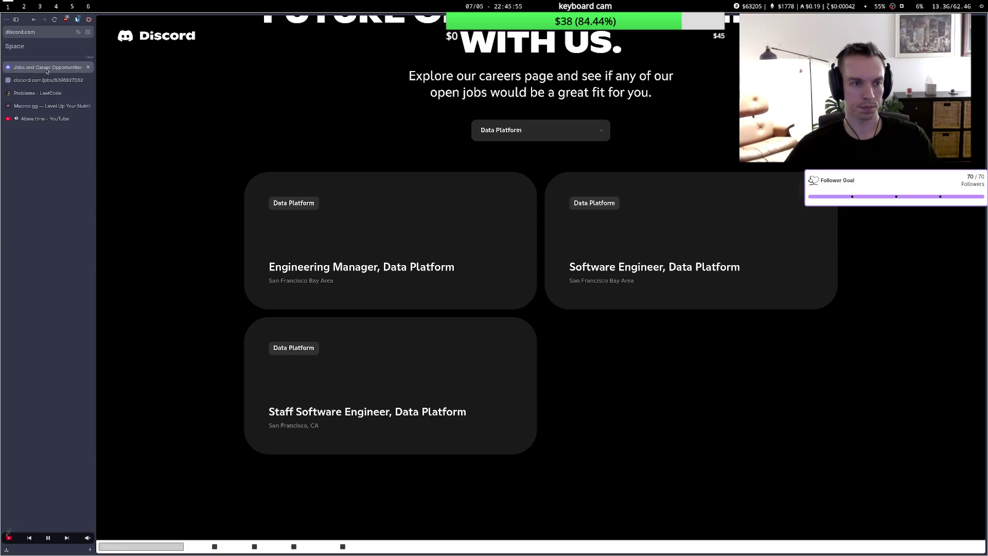
left_click(41, 80)
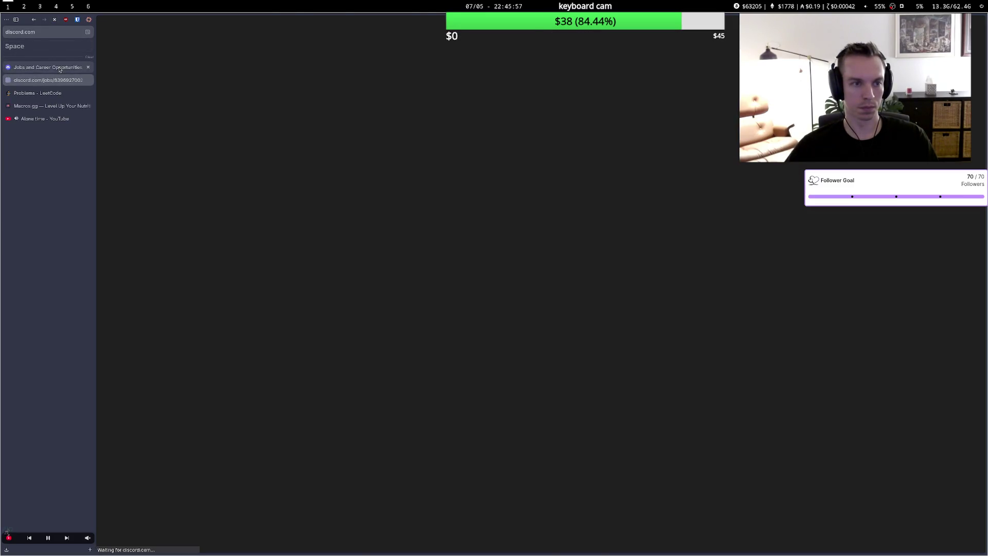
left_click(38, 67)
Filter the listings to Product Engineering, discarding a stray Reddit tab
left_click(507, 135)
scroll(519, 211, "down", 5)
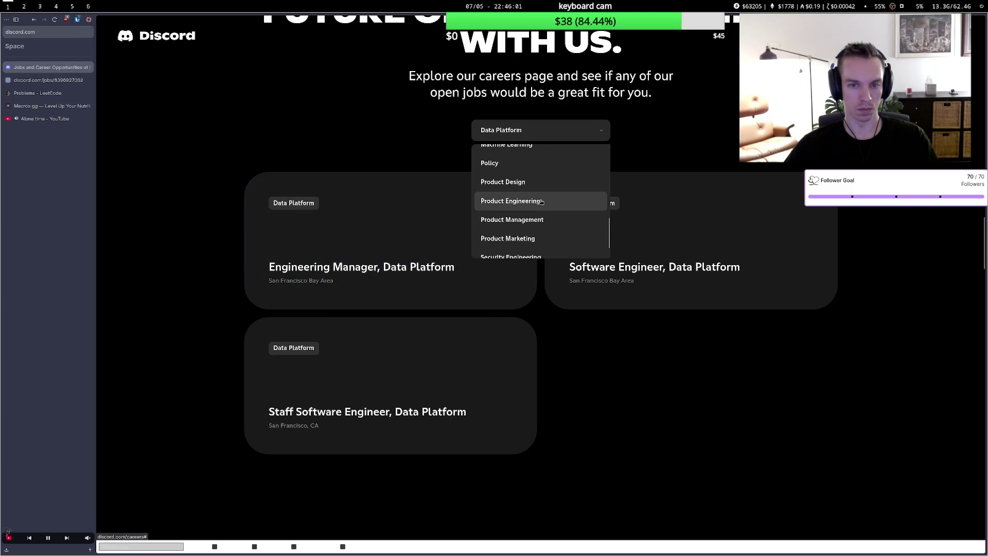
left_click(541, 201)
left_click(42, 80)
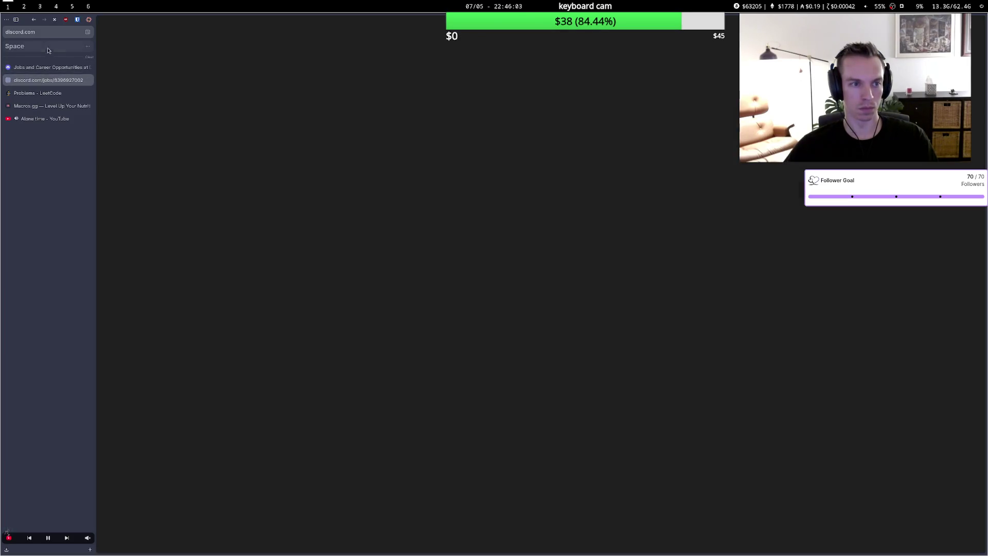
key("ctrl+l")
type("reddit")
key("Return")
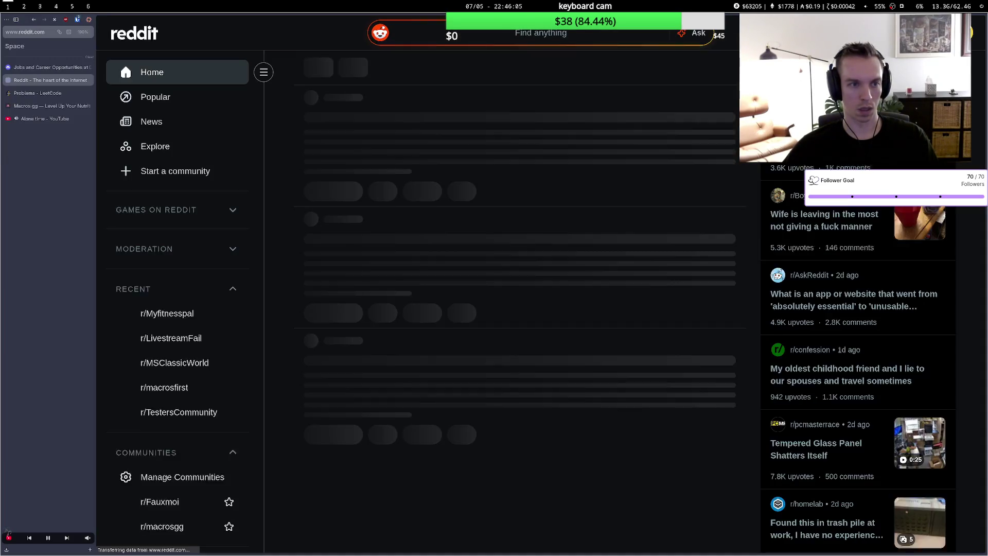
key("ctrl+w")
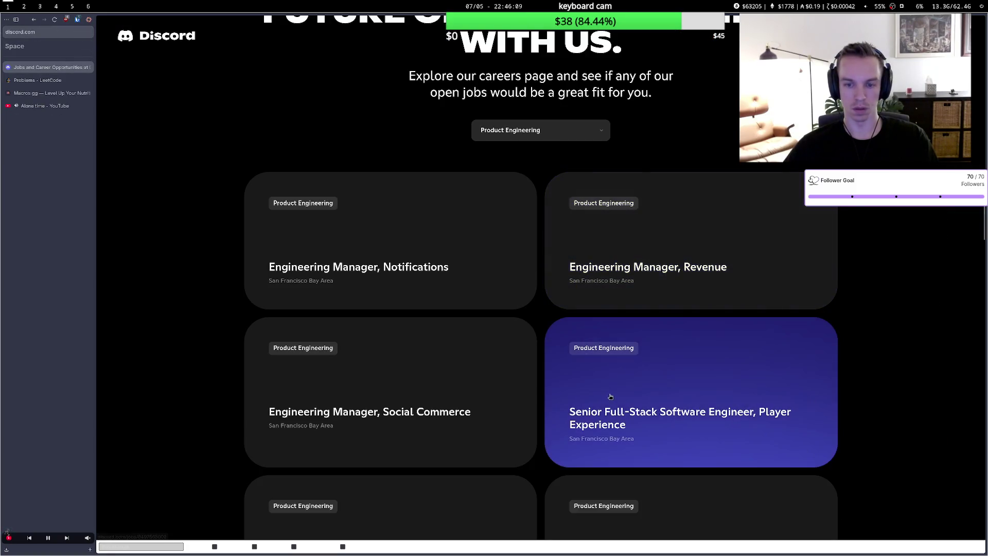
Scroll the Product Engineering roles and open Senior Software Engineer - Web Platform
scroll(592, 406, "down", 3)
scroll(516, 388, "down", 3)
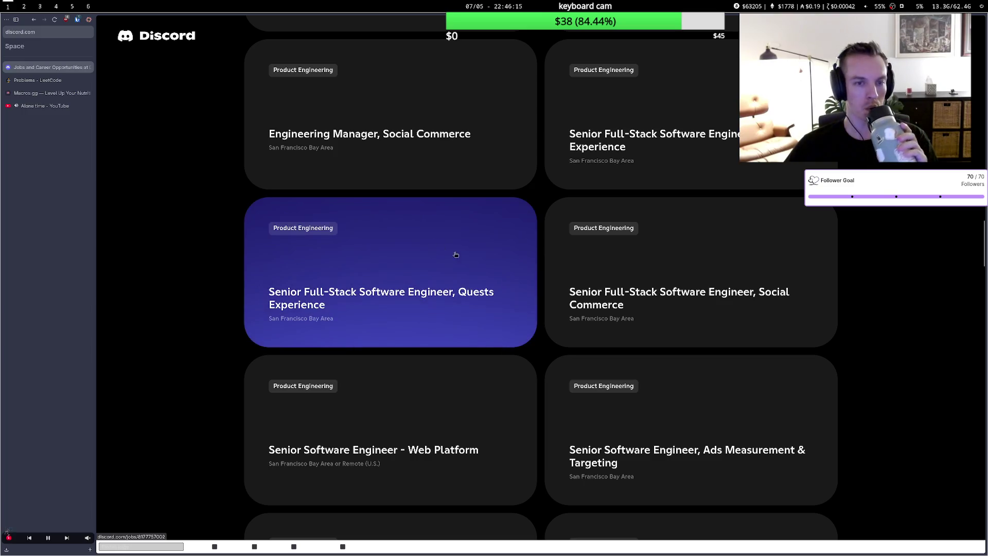
scroll(620, 274, "down", 3)
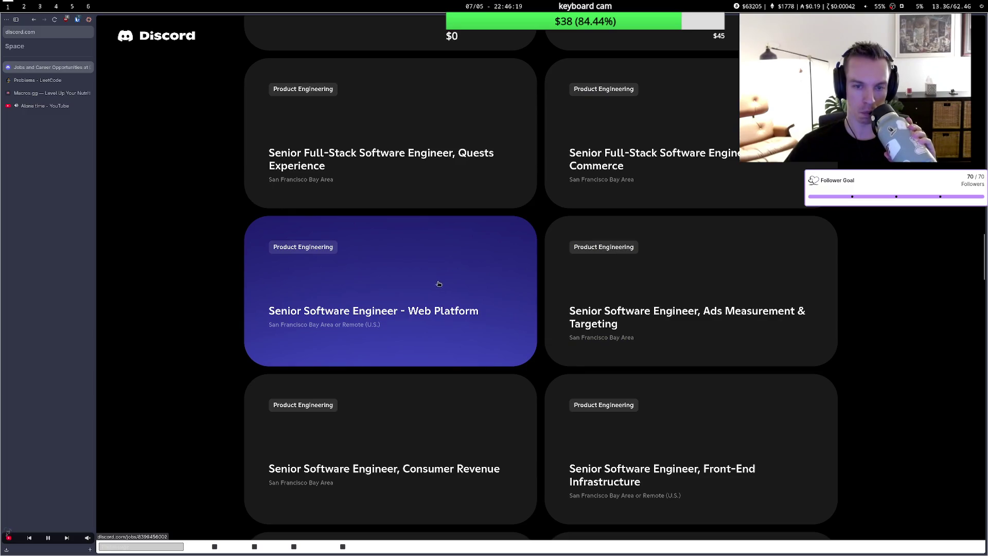
scroll(431, 283, "down", 5)
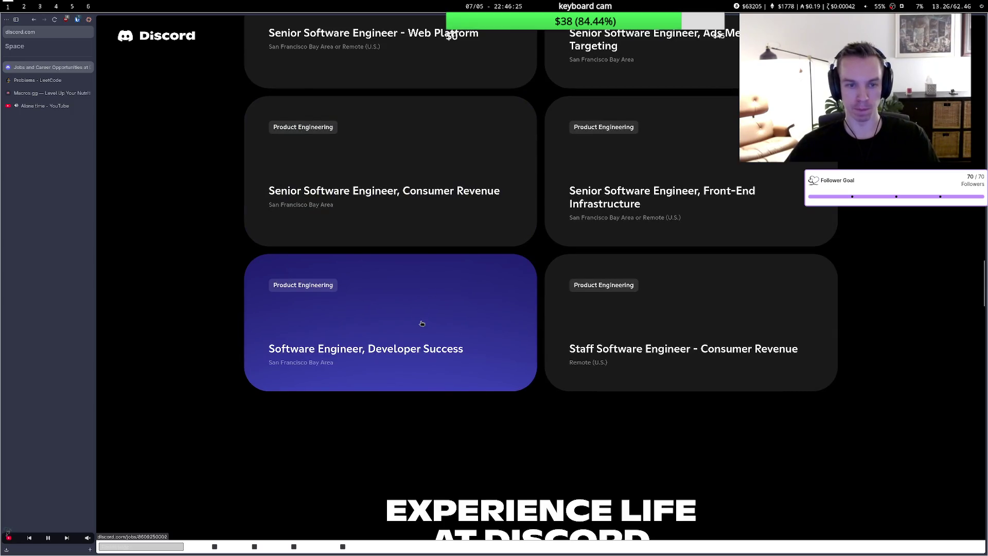
scroll(420, 309, "up", 5)
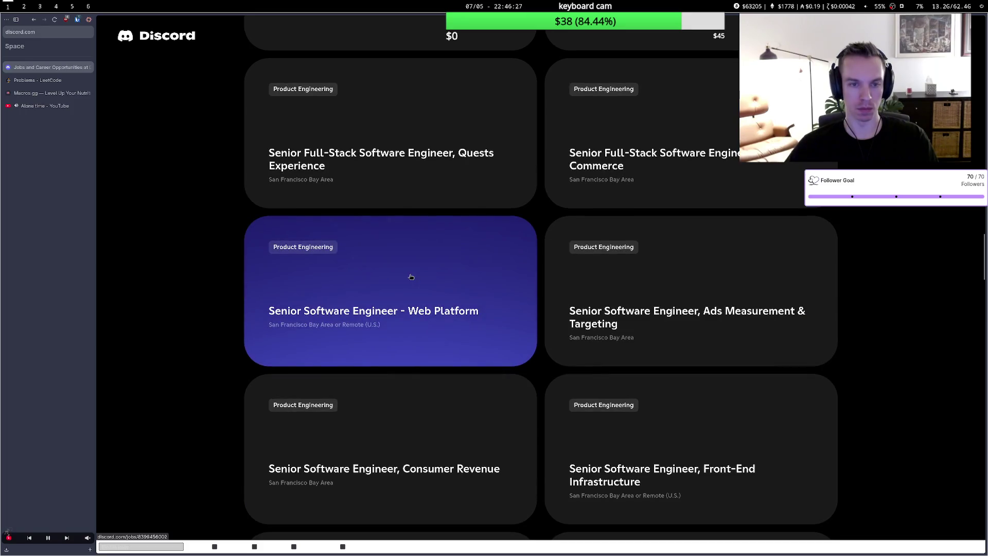
left_click(411, 277)
Read through the Senior Software Engineer - Web Platform posting's requirements and salary range
scroll(379, 302, "down", 3)
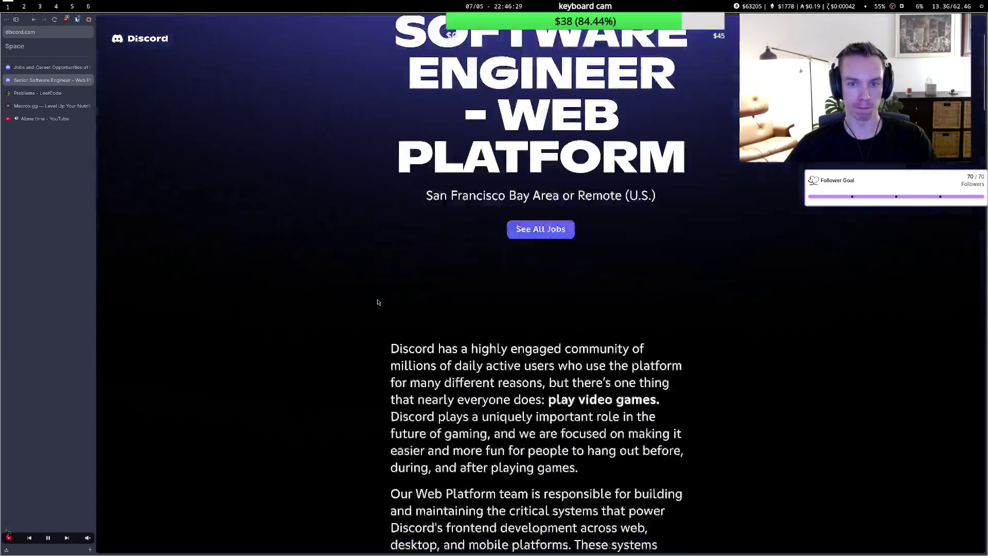
scroll(379, 303, "down", 15)
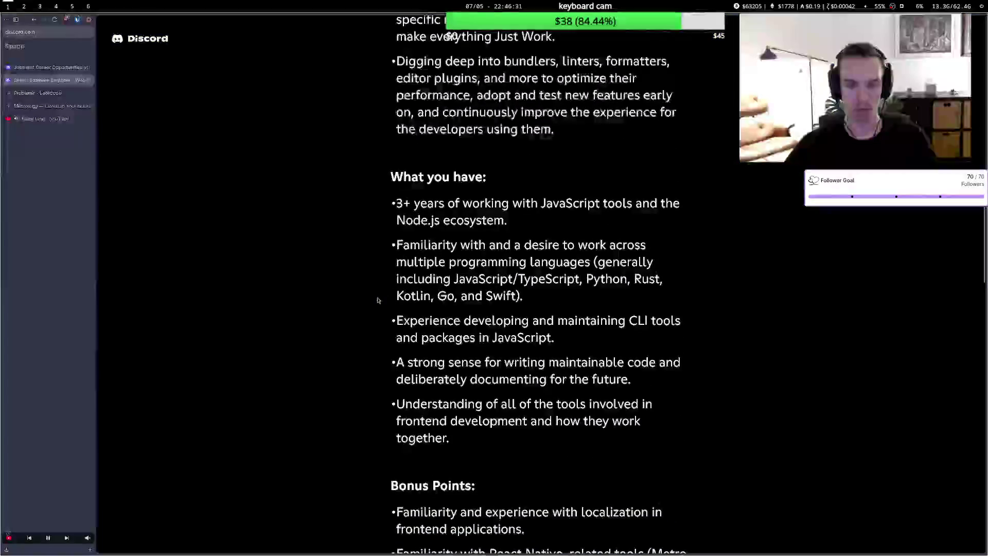
scroll(377, 300, "down", 10)
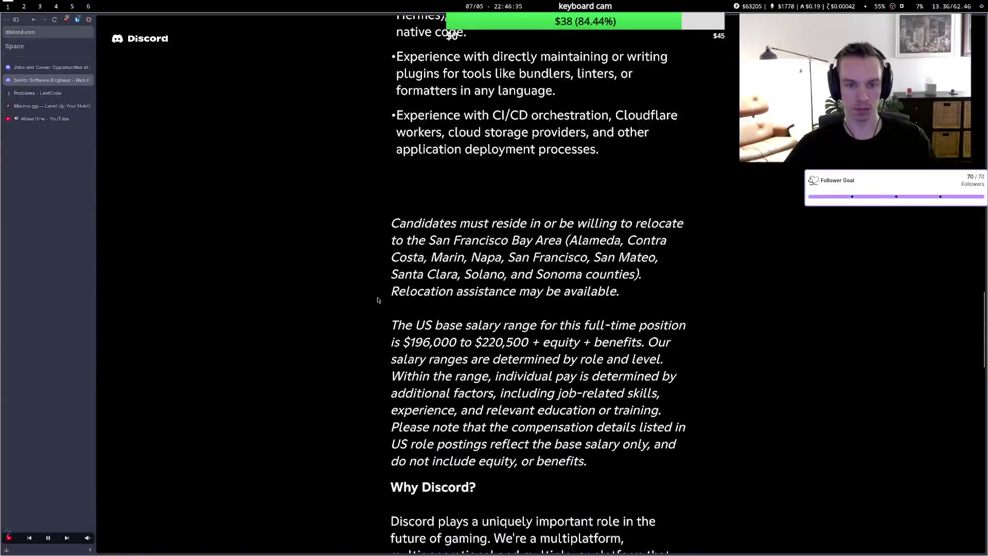
scroll(377, 300, "down", 3)
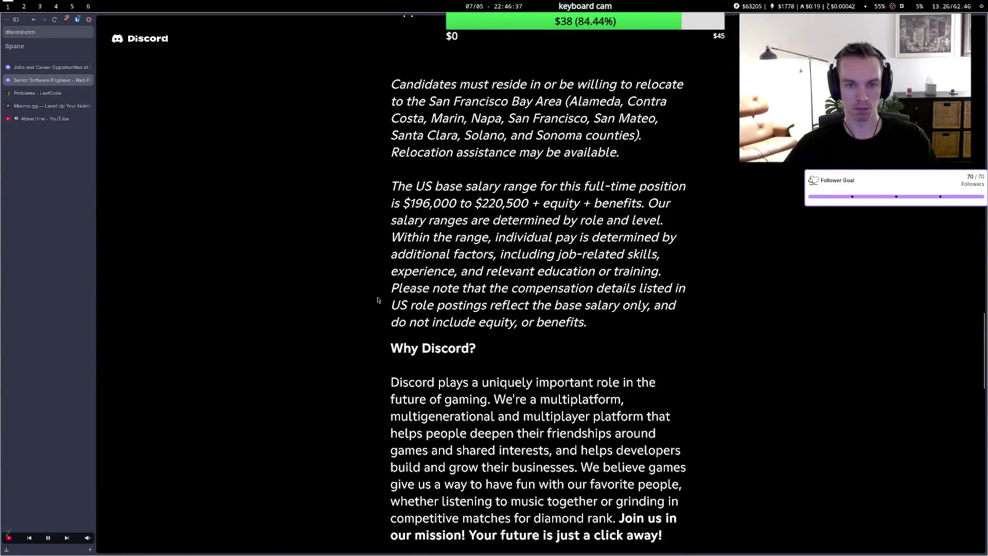
scroll(377, 300, "down", 10)
scroll(378, 300, "up", 9)
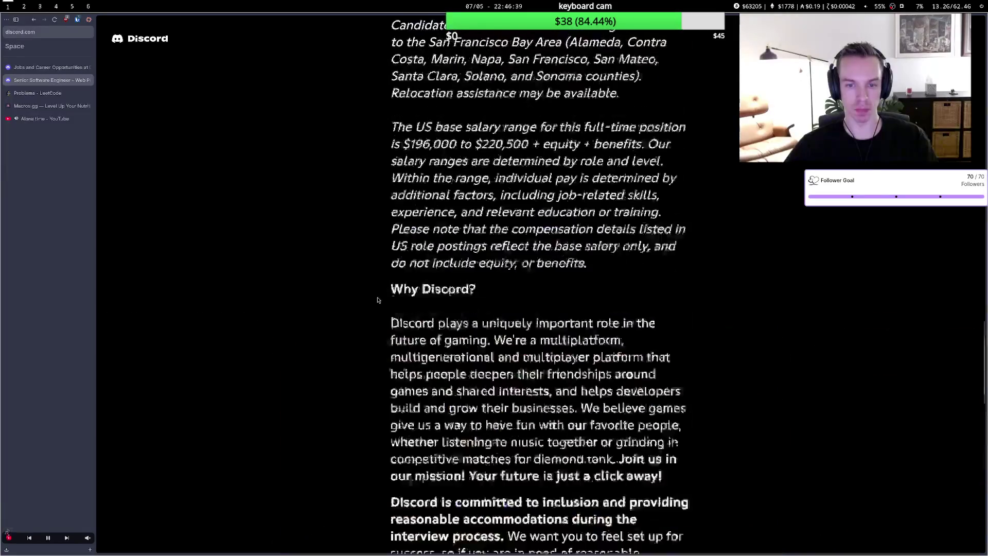
scroll(378, 300, "up", 5)
Search the posting for 'remote', then start the application for the role
key("slash")
type("remote")
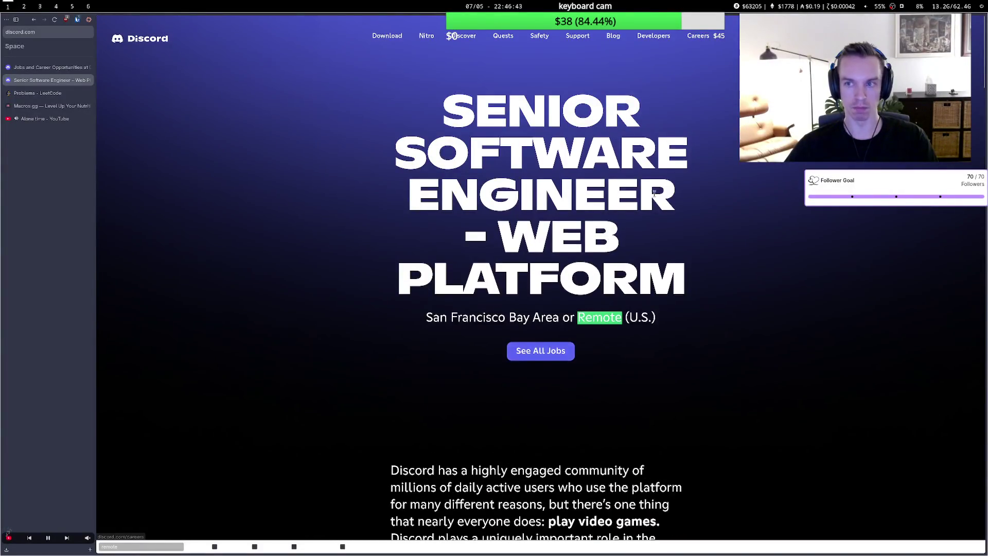
scroll(654, 201, "down", 10)
scroll(653, 202, "down", 15)
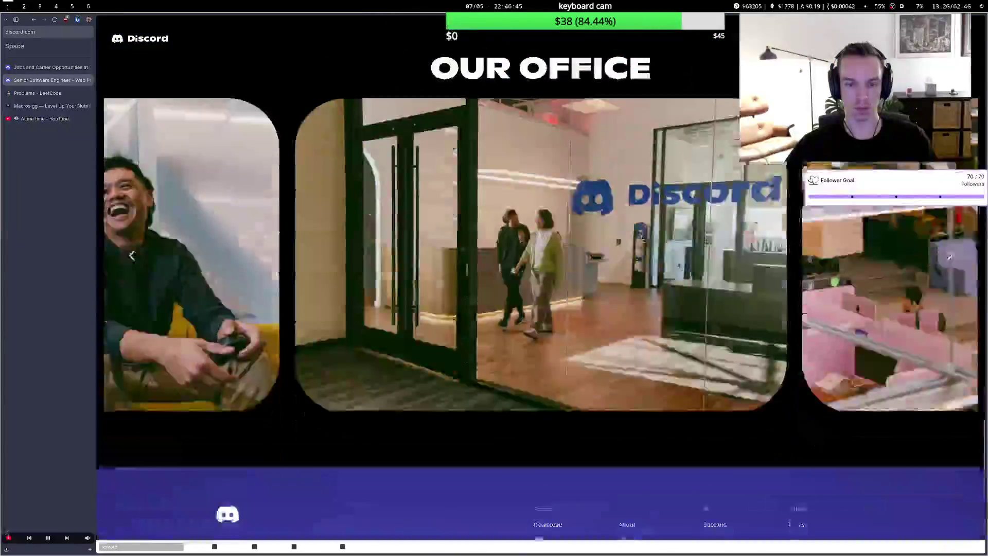
scroll(562, 216, "up", 1)
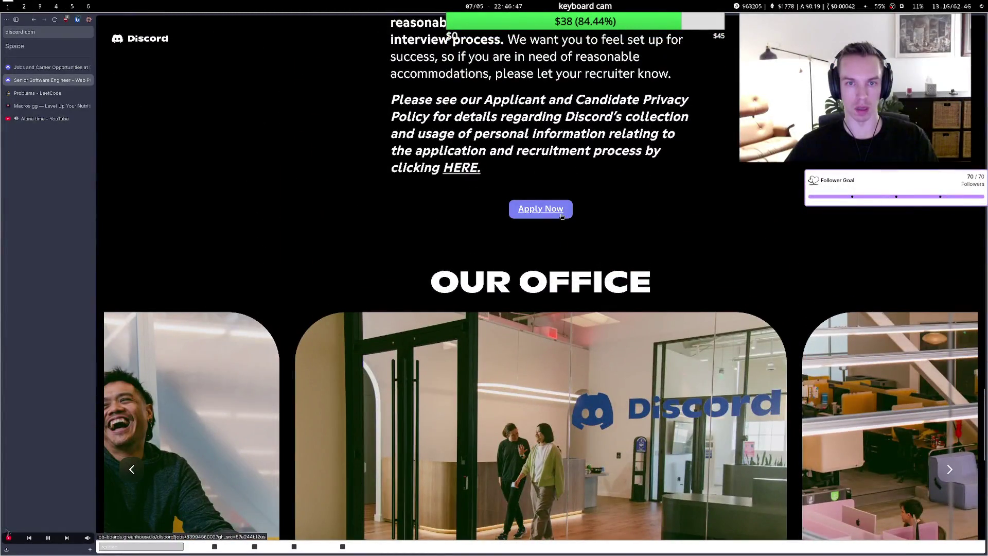
left_click(562, 216)
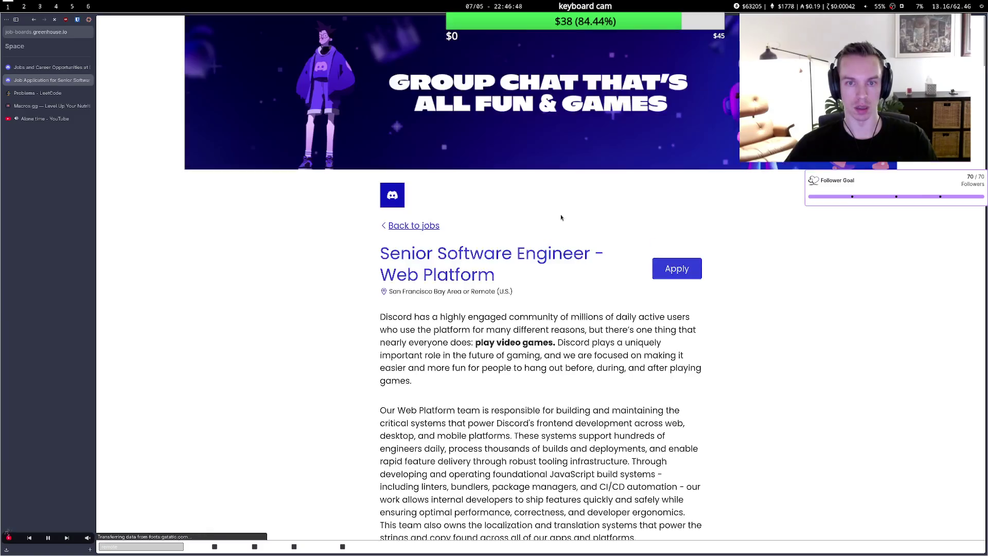
Set the phone country to United States (+1) and pick the 'Houston' city from Location suggestions
left_click(670, 273)
scroll(568, 307, "down", 4)
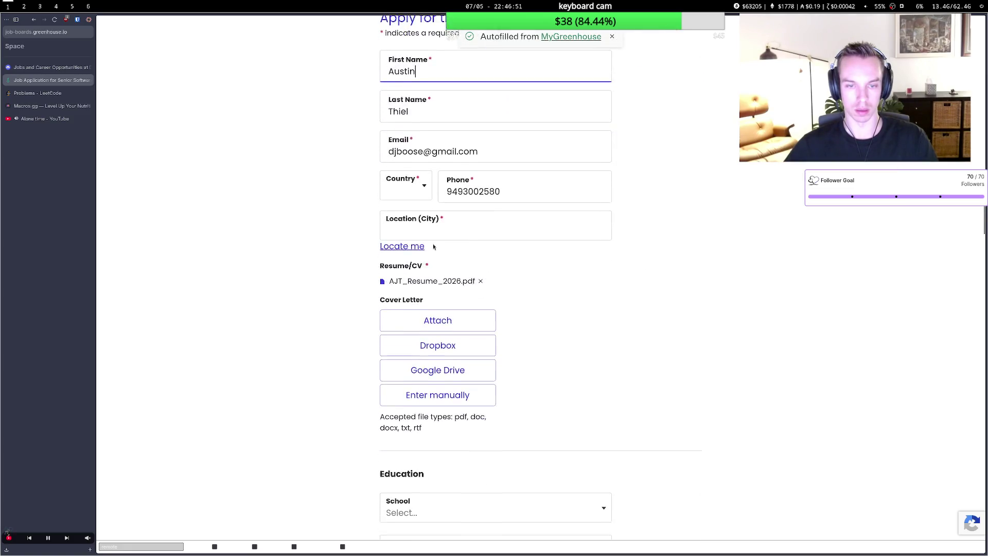
left_click(406, 185)
left_click(427, 204)
left_click(431, 226)
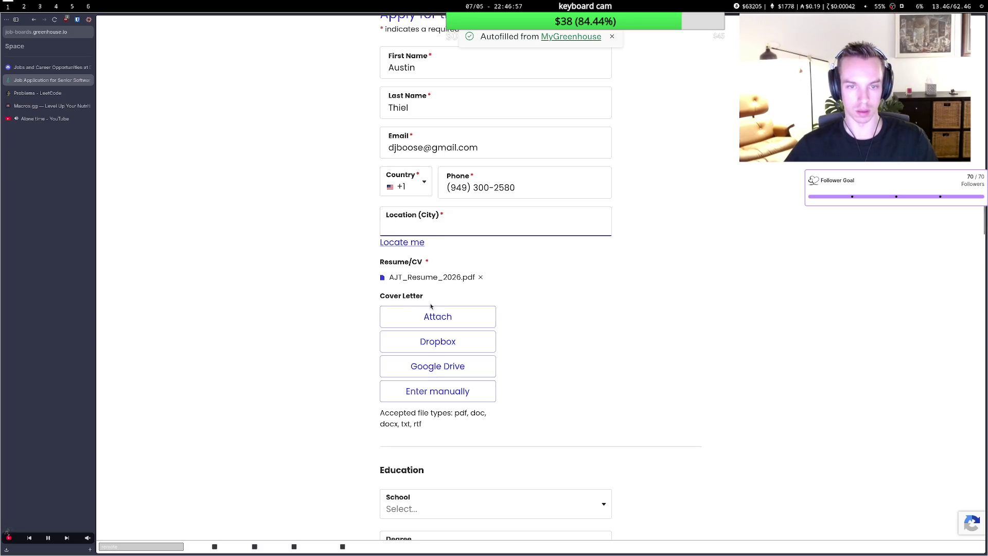
type("Houston")
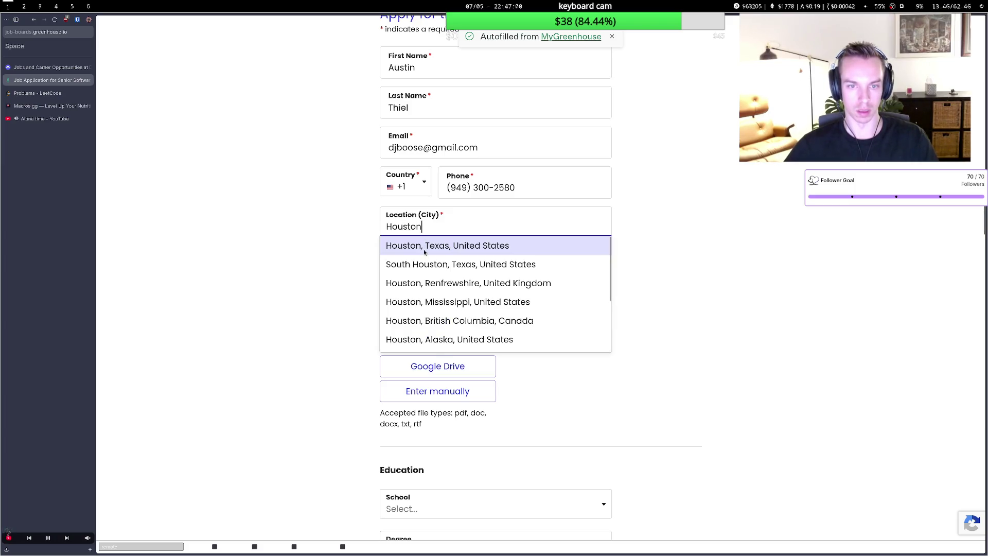
left_click(424, 246)
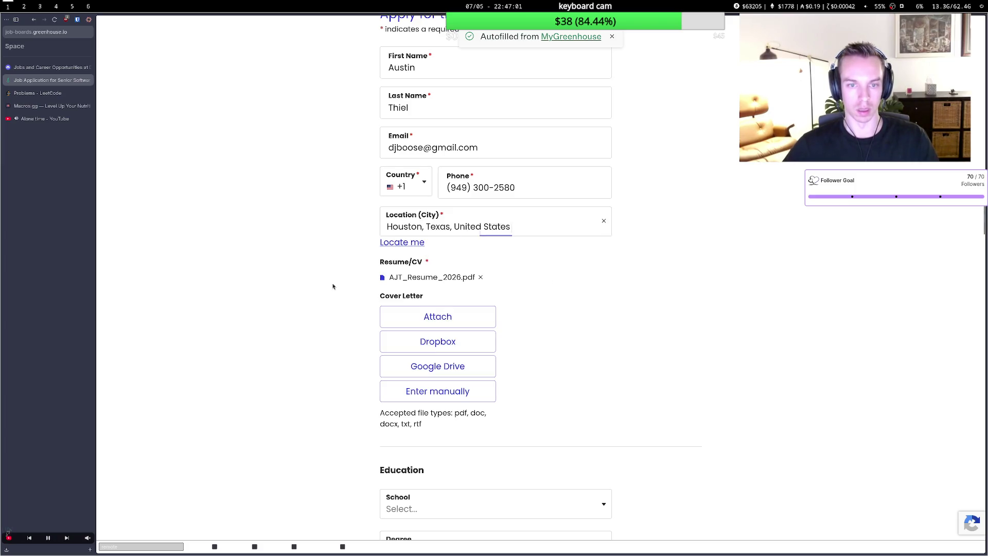
Clear a 'Ch' School search, then copy the 'Why do you want to work at Discord?' question
scroll(425, 296, "down", 5)
left_click(430, 232)
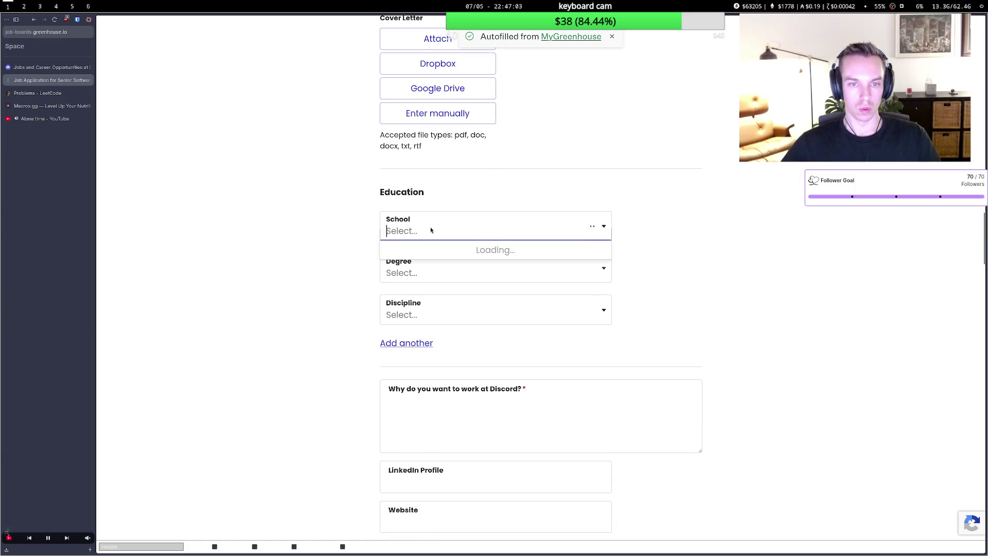
type("Ch")
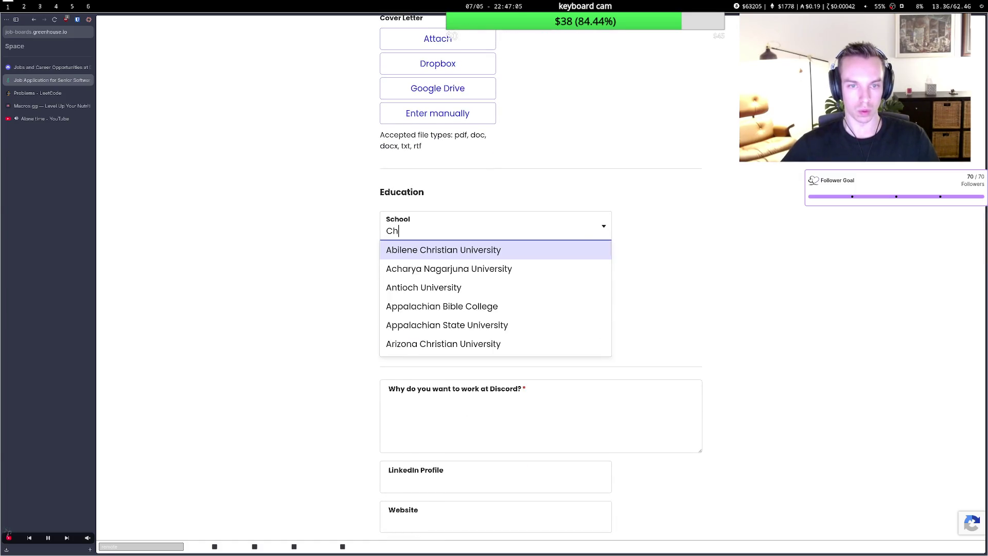
key("Escape")
scroll(339, 300, "down", 3)
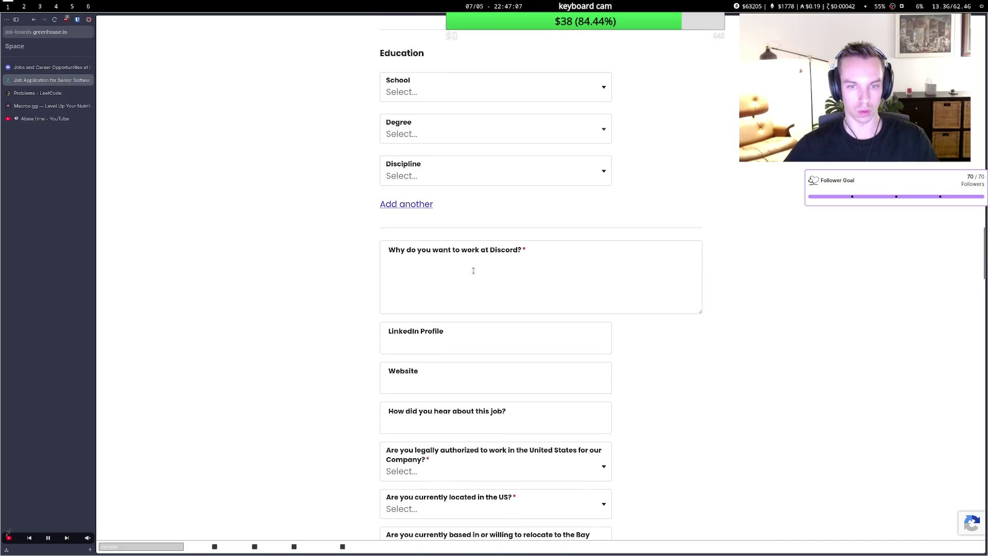
left_click(445, 281)
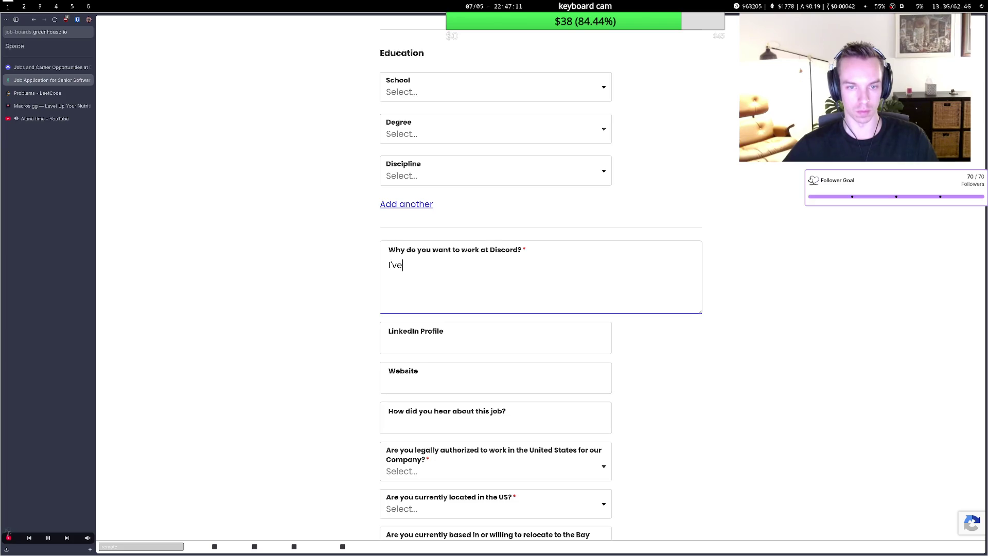
triple_click(452, 251)
key("ctrl+c")
right_click(452, 251)
Open claude.ai in a new tab via the browser address bar
key("ctrl+l")
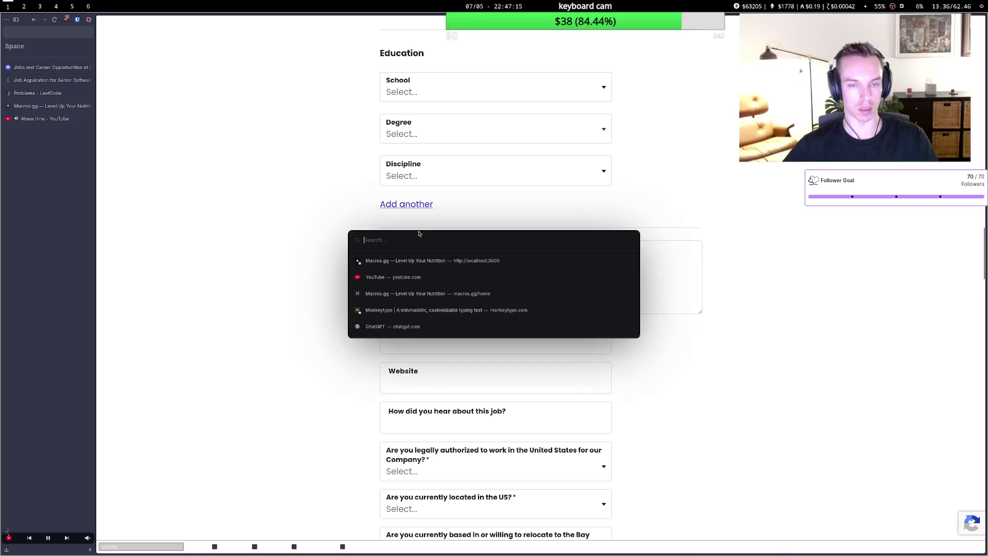
type("h")
key("BackSpace")
type("claude.ai/")
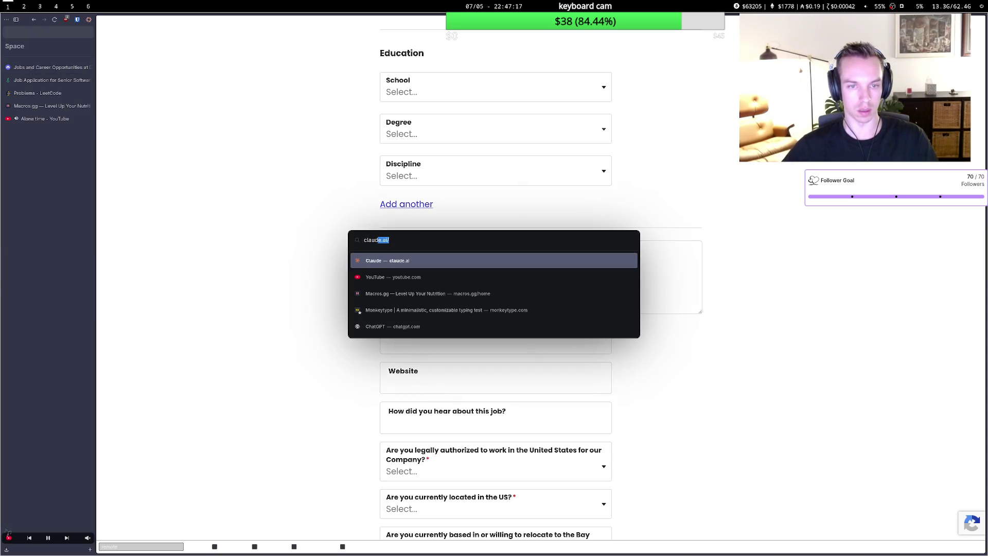
key("Return")
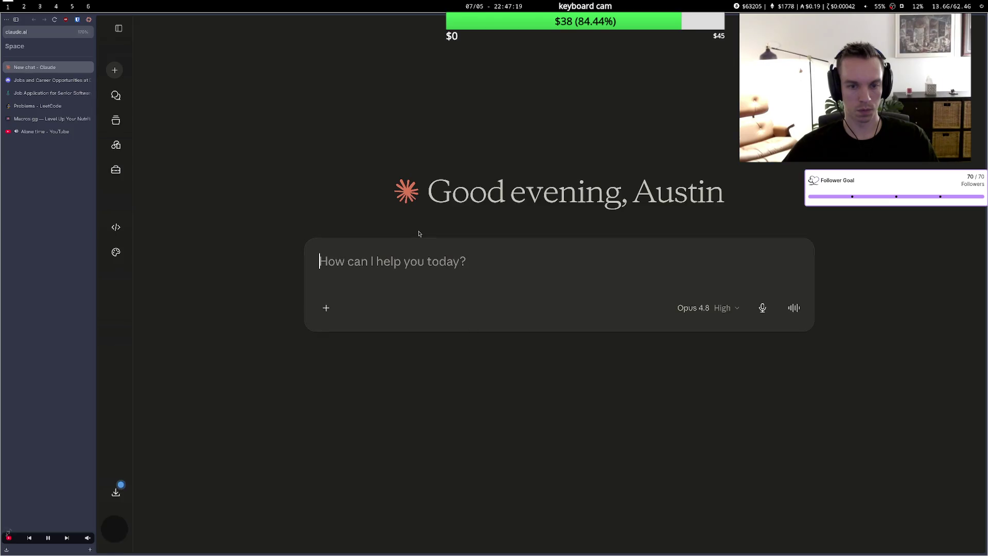
Ask Claude how to answer job application questions, pasting the Discord motivation question
type("how are you supposed to anwi")
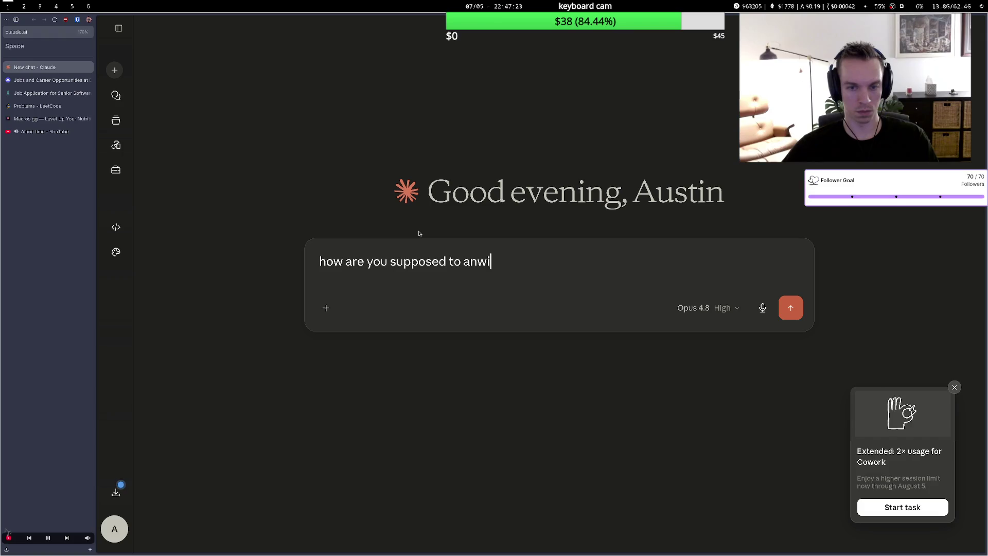
key("BackSpace")
key("BackSpace")
type("swer these questions ")
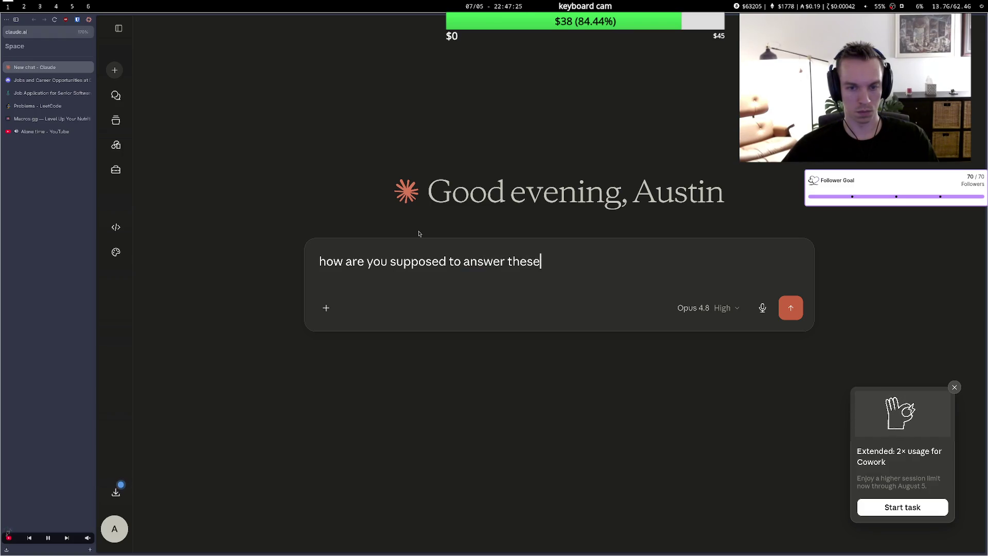
type("of ")
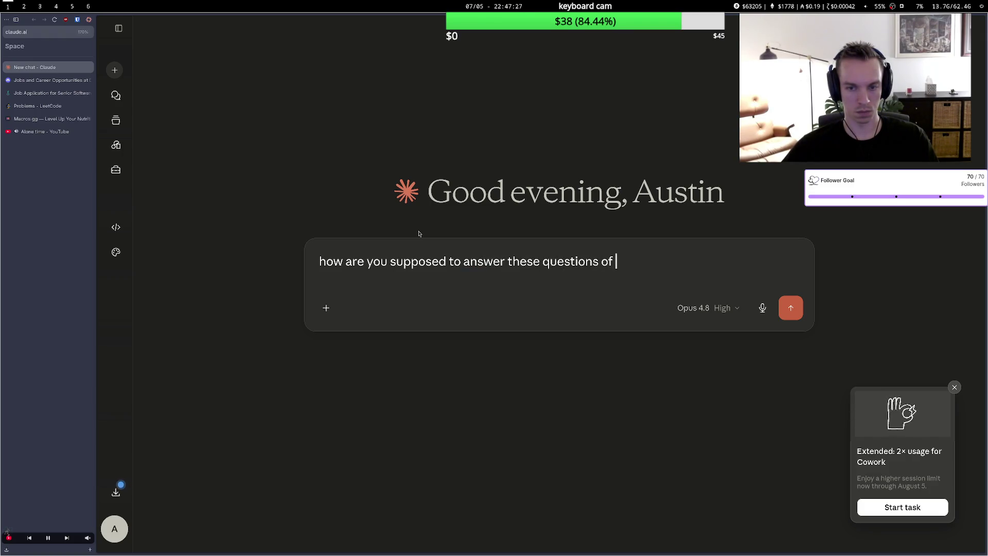
type("job applicetio")
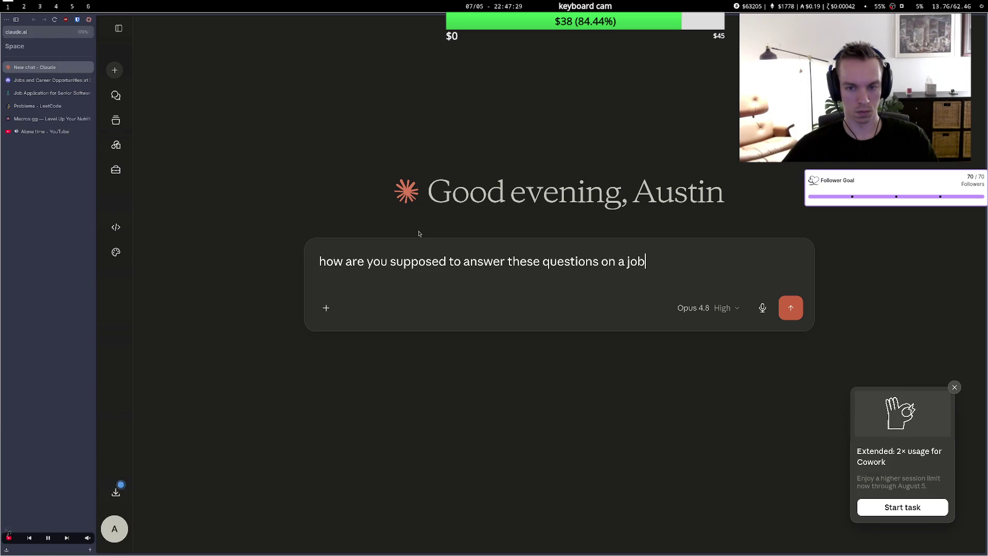
key("BackSpace")
key("BackSpace")
key("BackSpace")
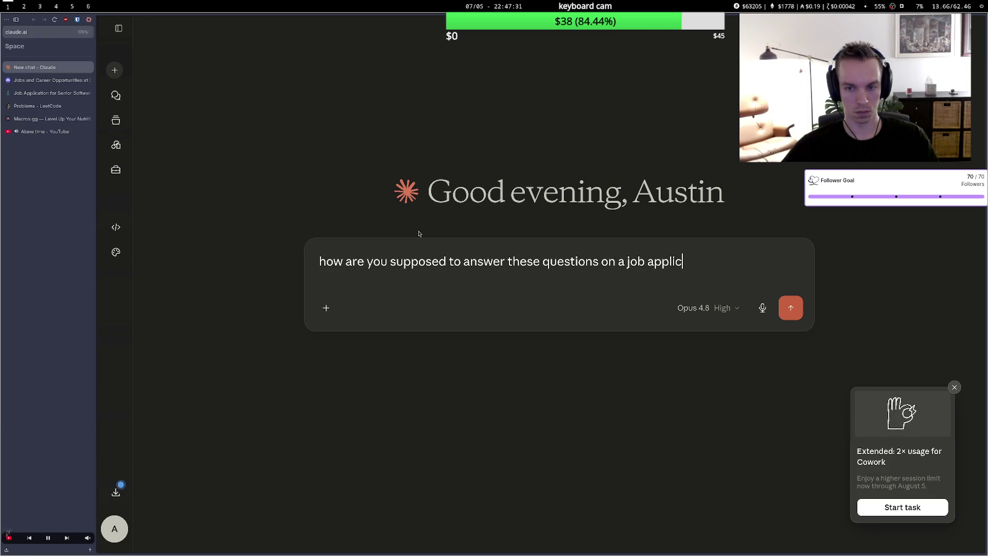
type("ation?")
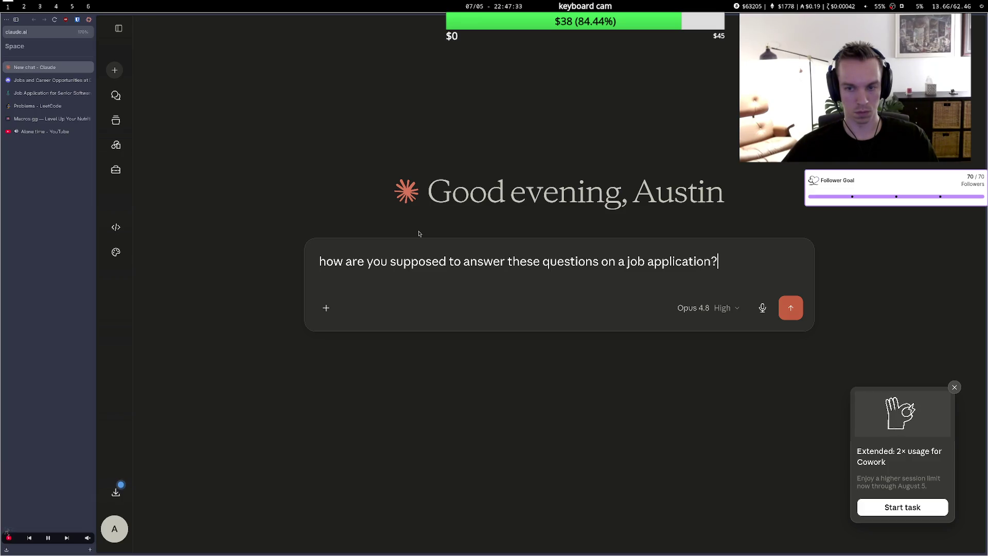
key("shift+Return")
key("shift+Return")
key("ctrl+v")
Add 'for a senior software engineer role' and send the question to Claude
key("shift+Return")
key("shift+Return")
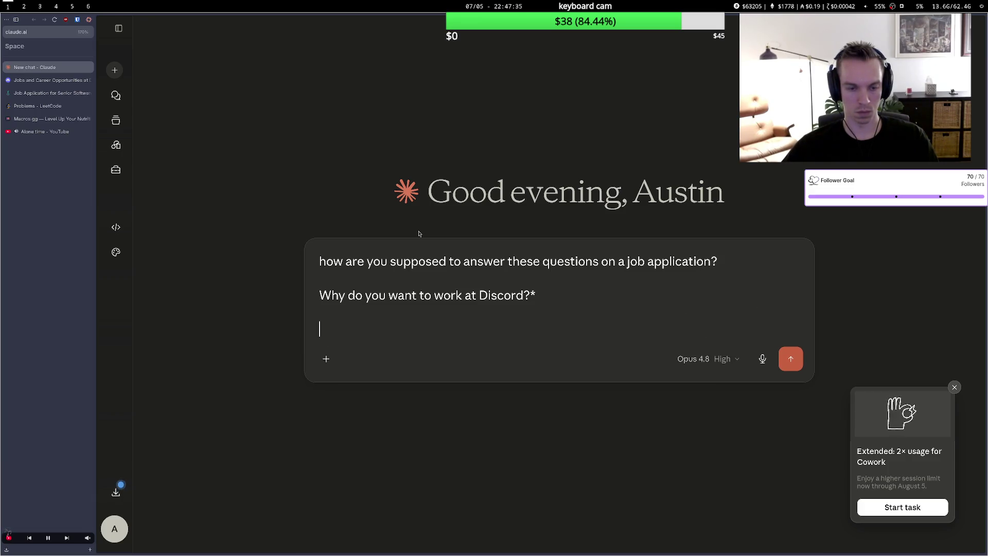
type("for a son")
key("BackSpace")
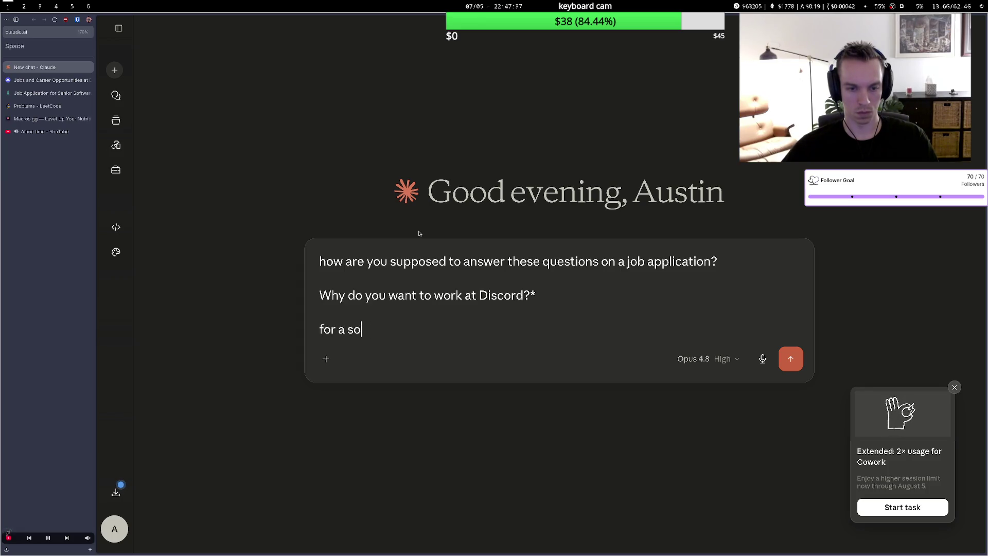
key("BackSpace")
type("enior soeft")
key("BackSpace")
key("BackSpace")
key("BackSpace")
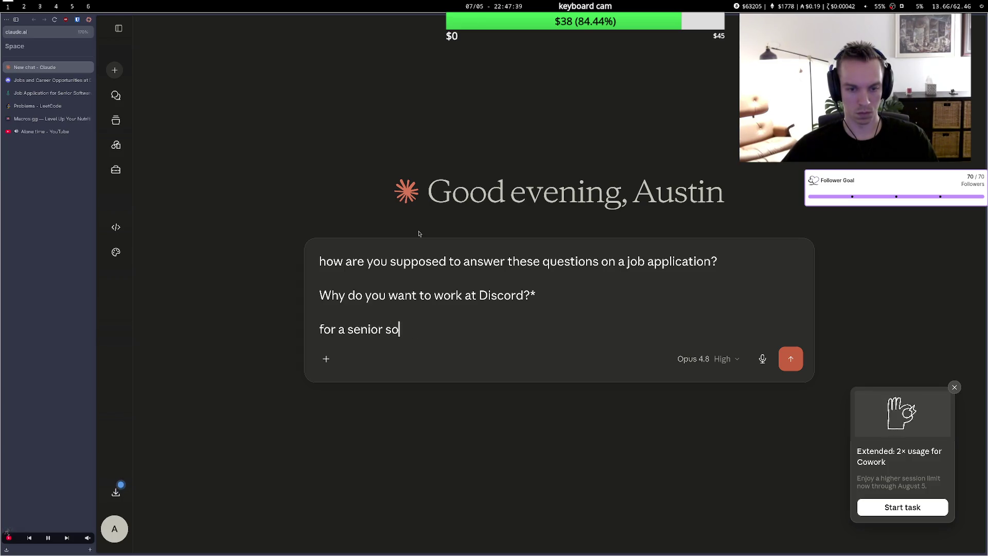
type("ftware en")
key("BackSpace")
type("gineer role")
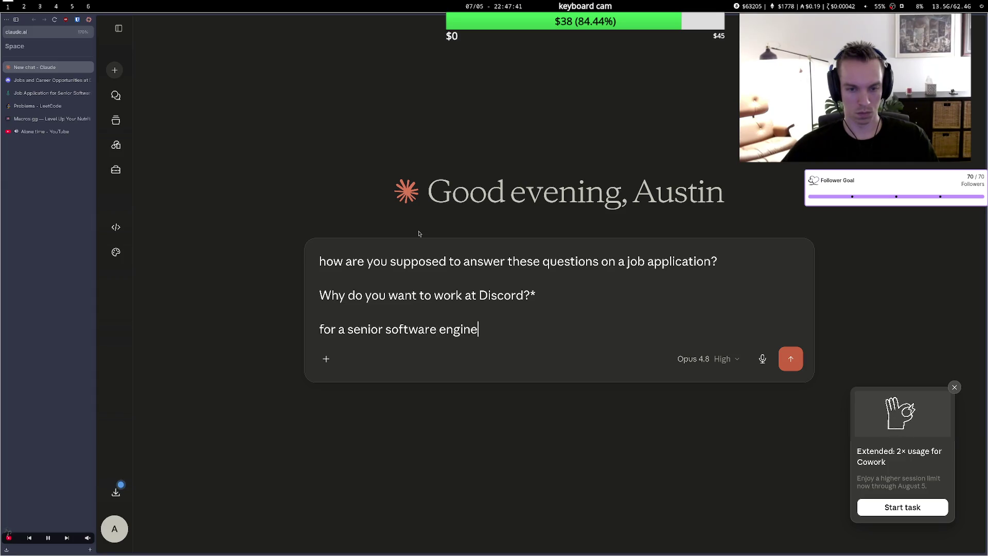
key("Return")
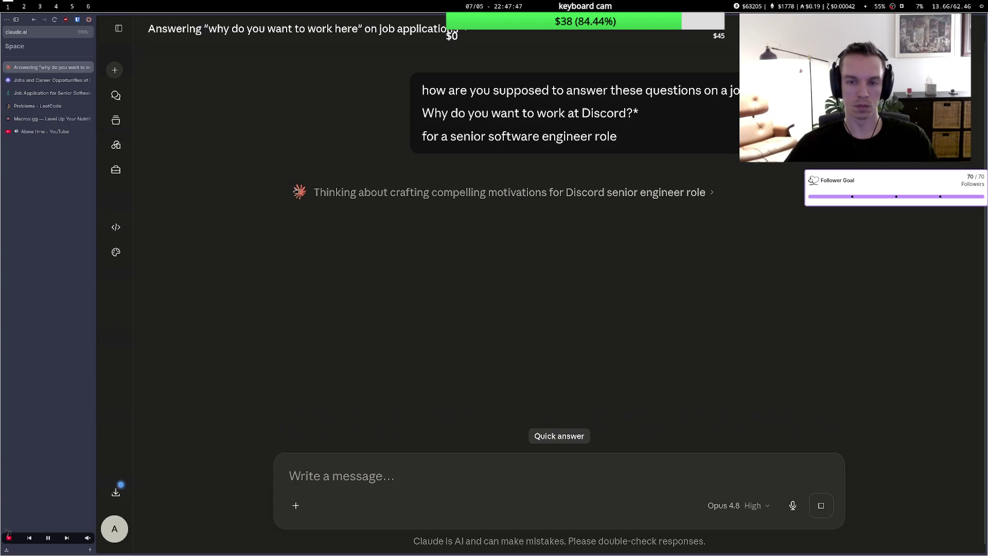
left_click(58, 81)
Return to the Claude chat and read its draft Discord motivation answer
left_click(58, 93)
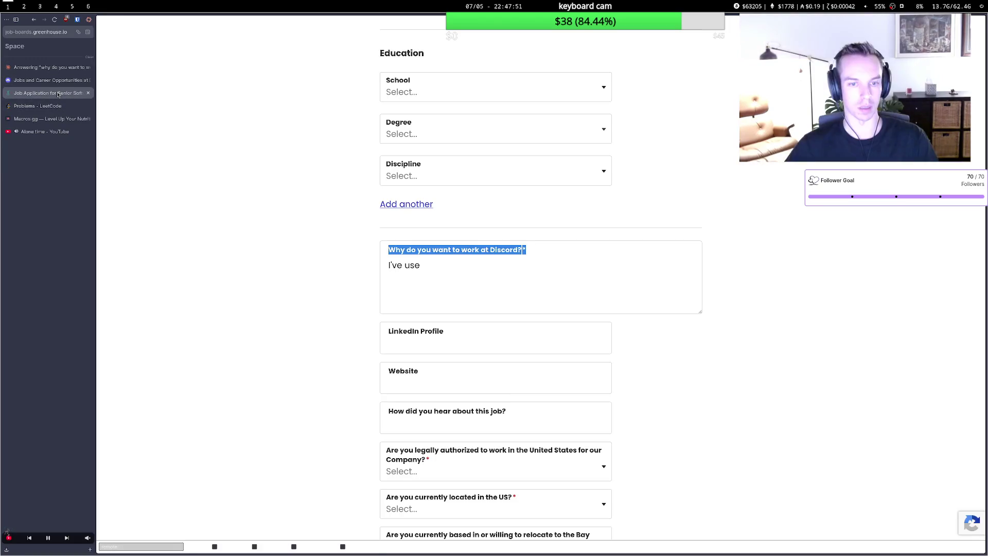
left_click(52, 80)
left_click(48, 67)
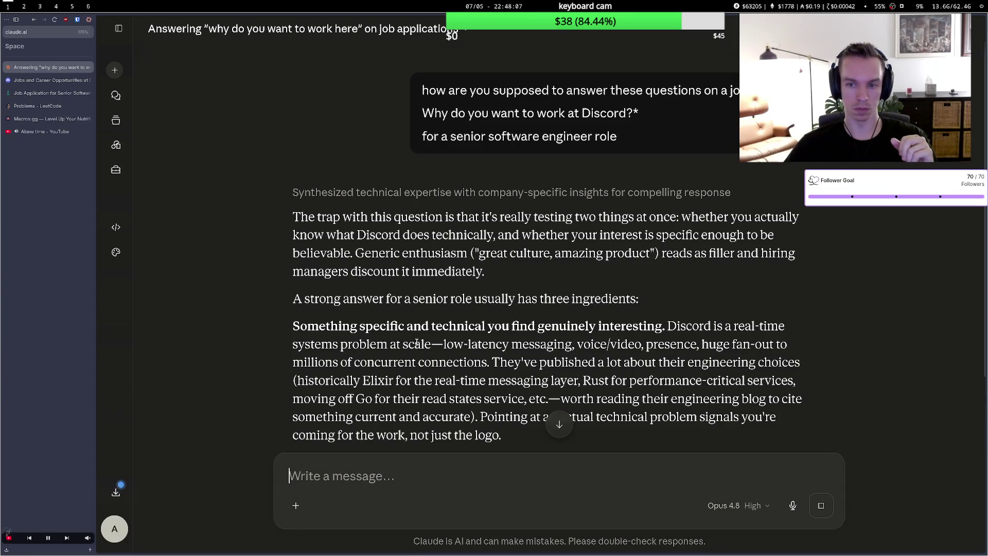
scroll(431, 365, "down", 2)
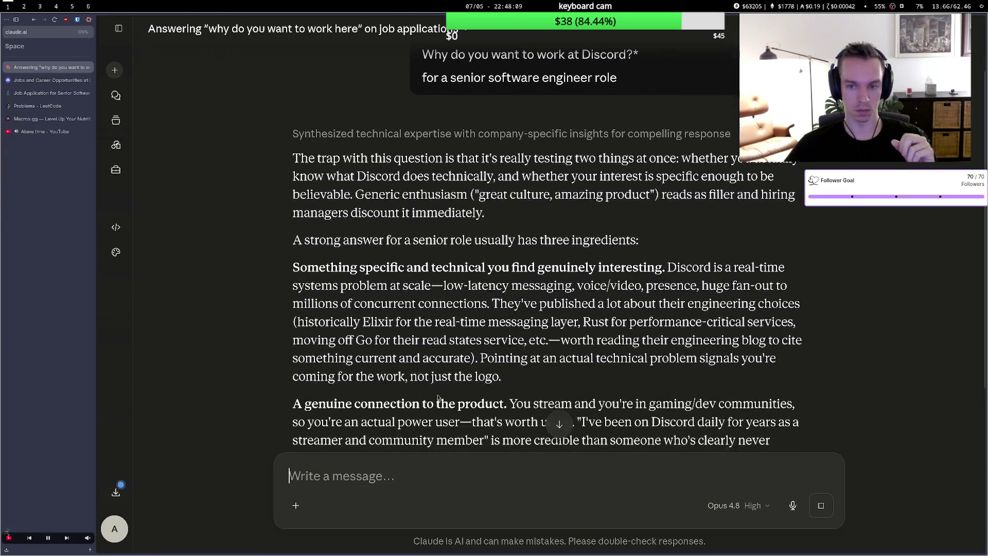
scroll(449, 316, "down", 2)
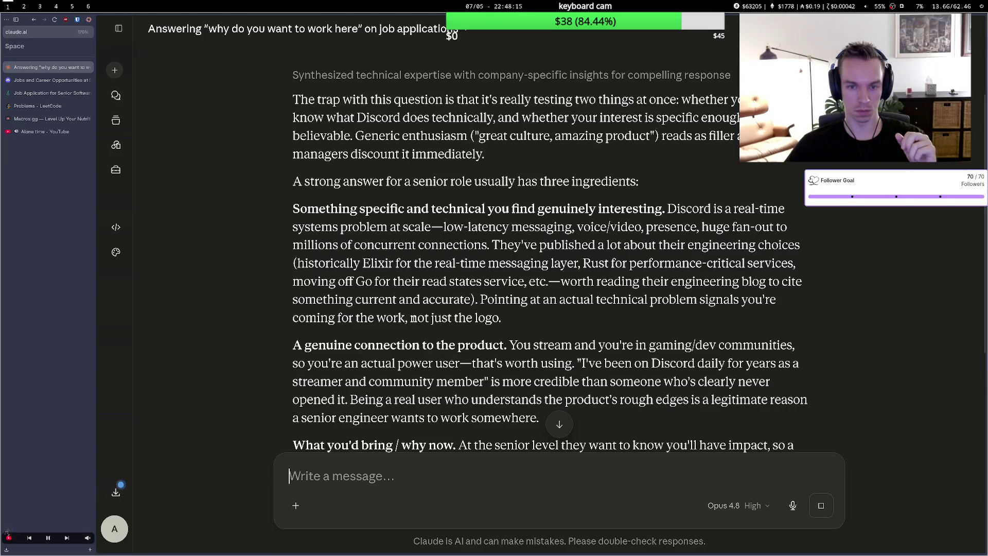
scroll(413, 318, "down", 2)
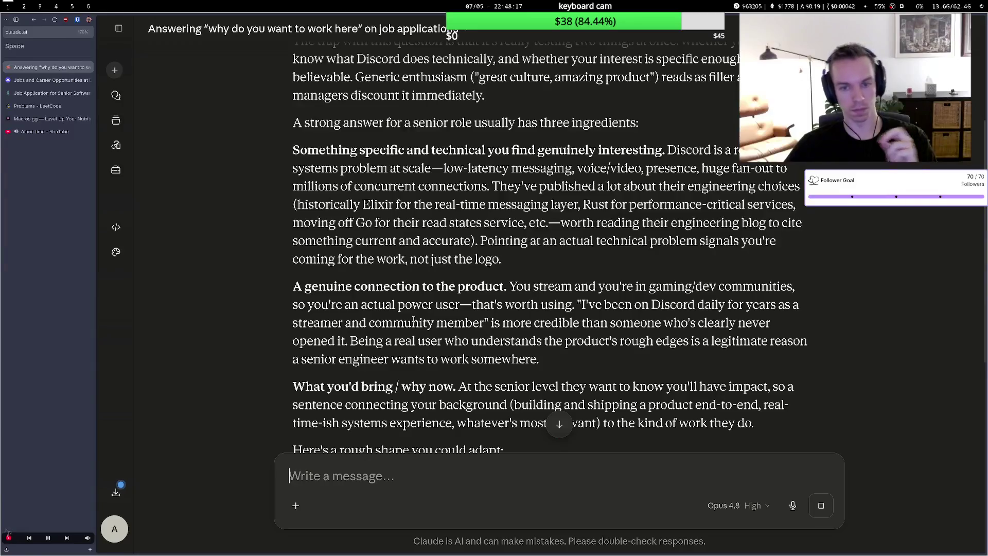
scroll(409, 364, "down", 2)
scroll(408, 391, "down", 5)
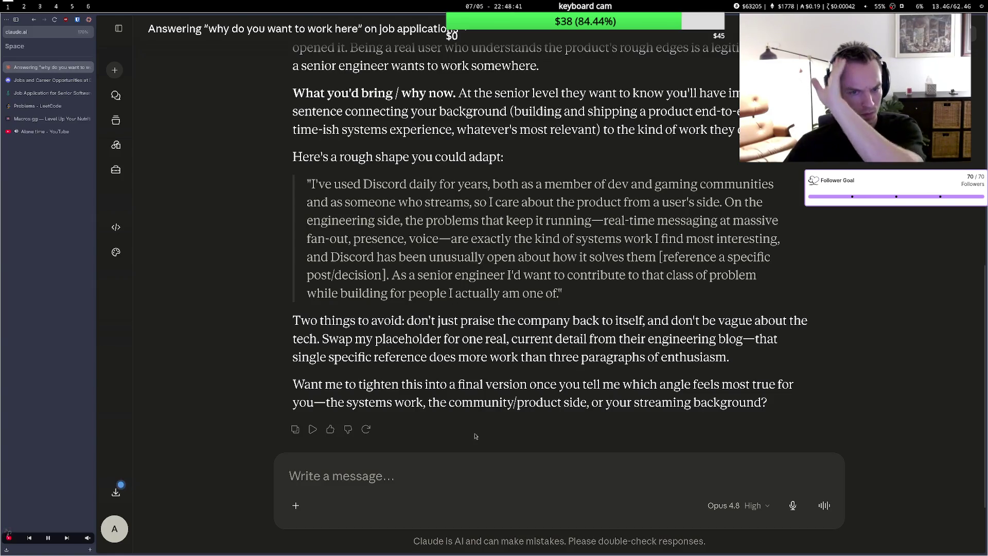
Send Claude the follow-up 'yes and dont us' asking it to avoid dashes
left_click(473, 472)
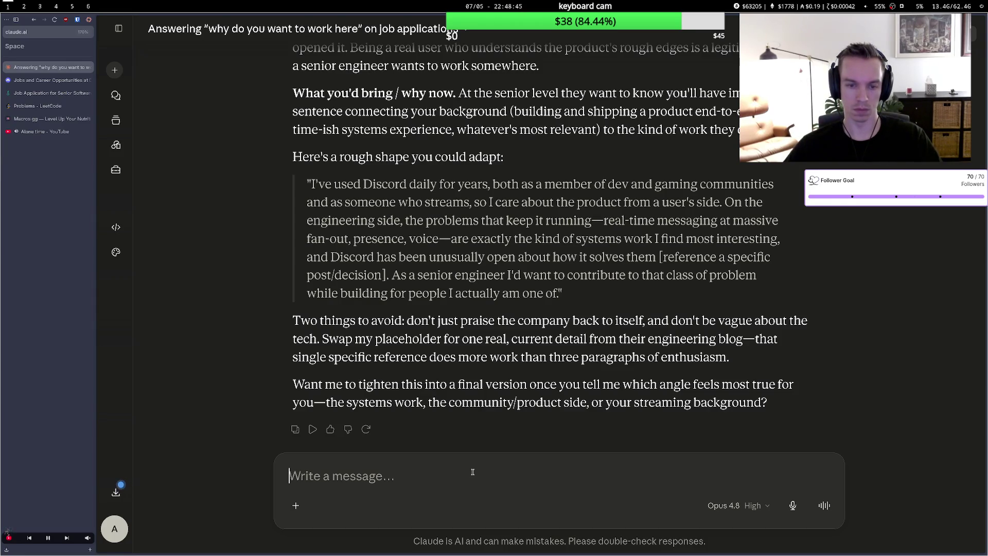
type("write")
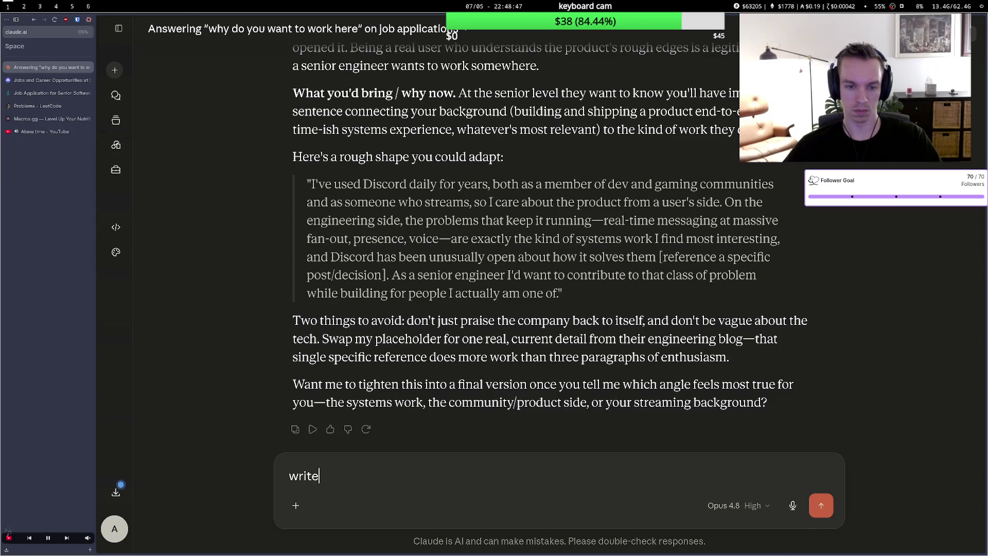
key("BackSpace")
key("BackSpace")
key("BackSpace")
type("yes ")
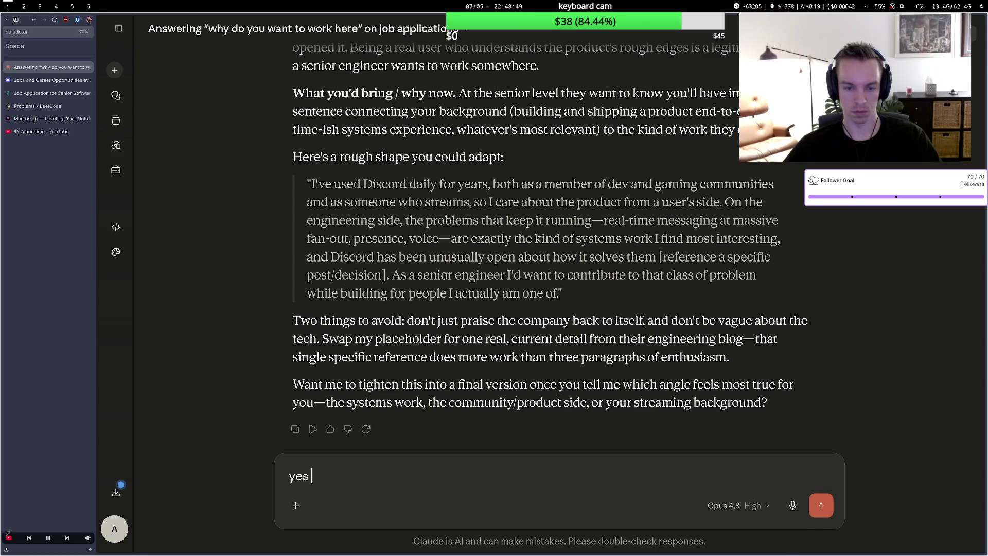
type("and dont use --")
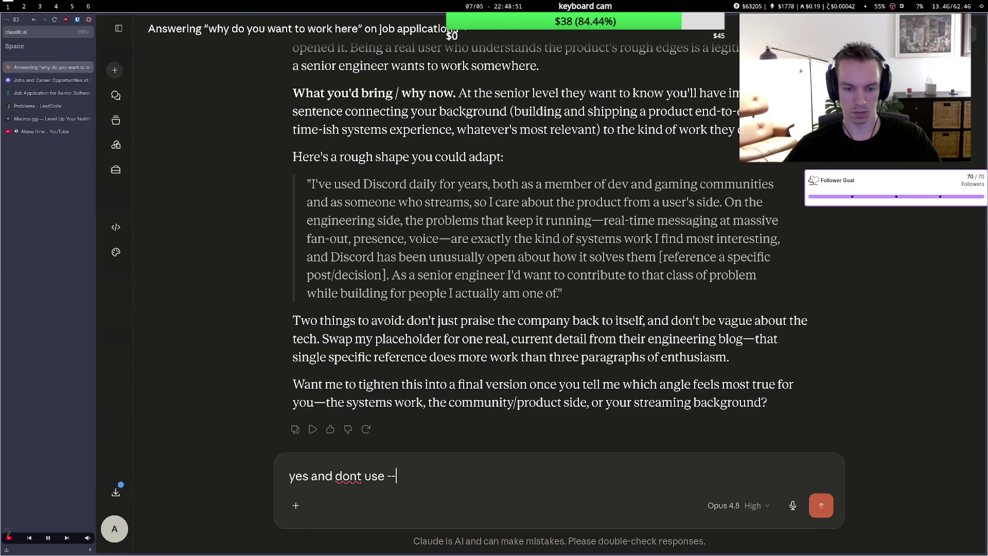
key("Return")
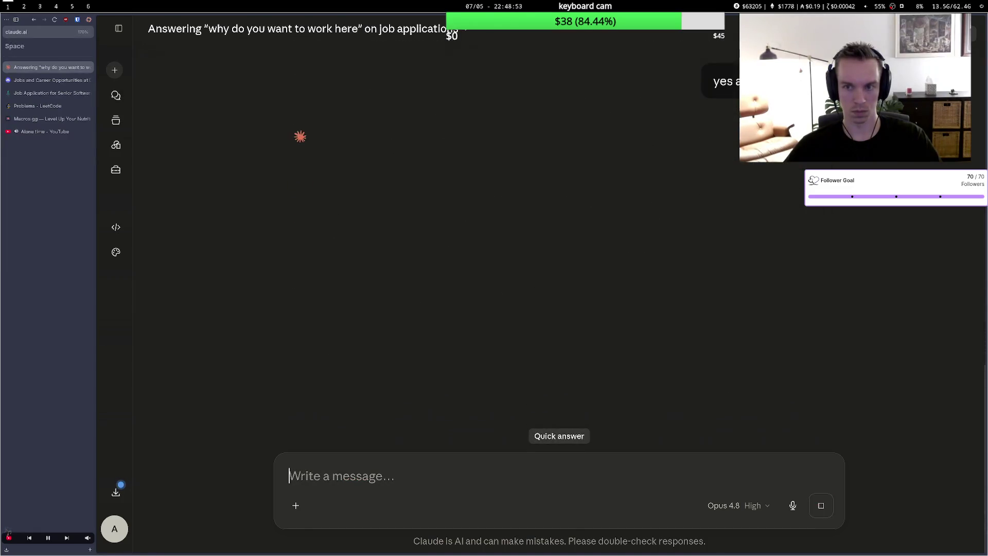
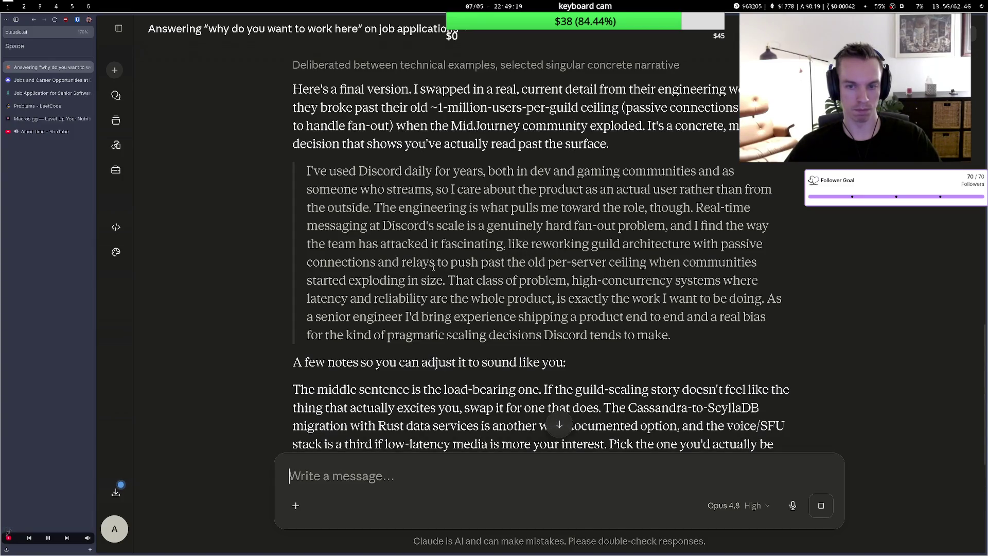
Select the whole suggested 'why Discord' answer paragraph in Claude.ai and copy it
left_click_drag(401, 262, 522, 278)
left_click(522, 279)
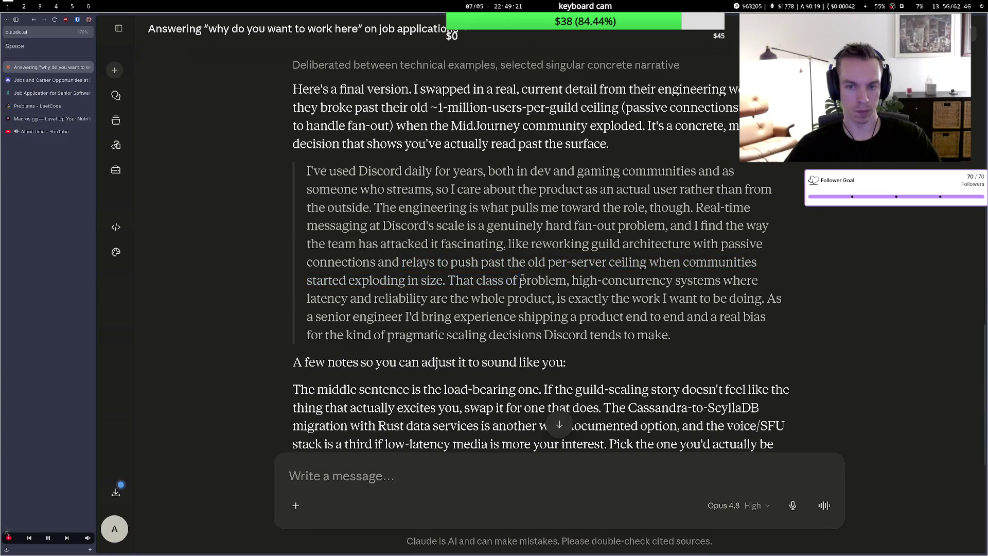
mouse_move(446, 292)
left_mouse_down()
mouse_move(515, 283)
mouse_move(555, 300)
left_mouse_up()
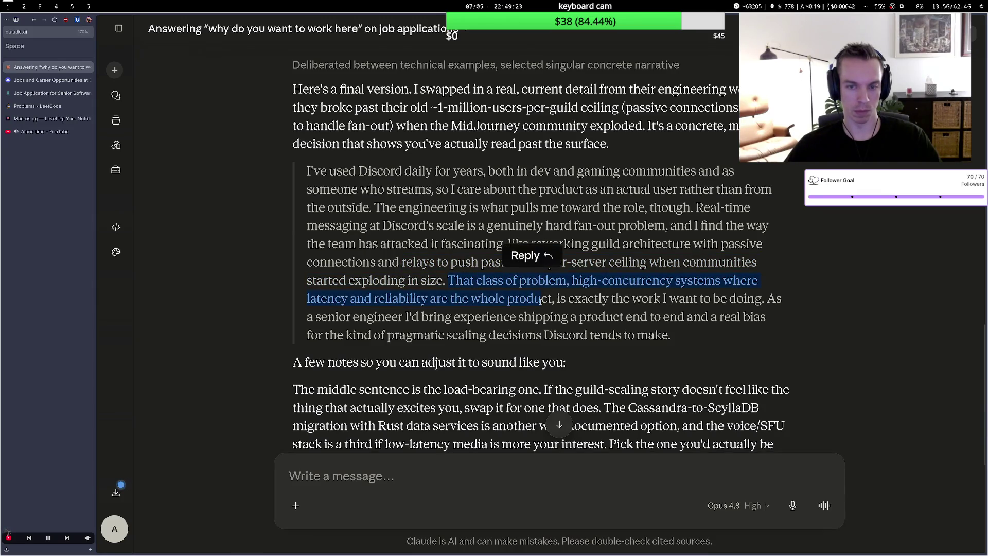
left_click(567, 310)
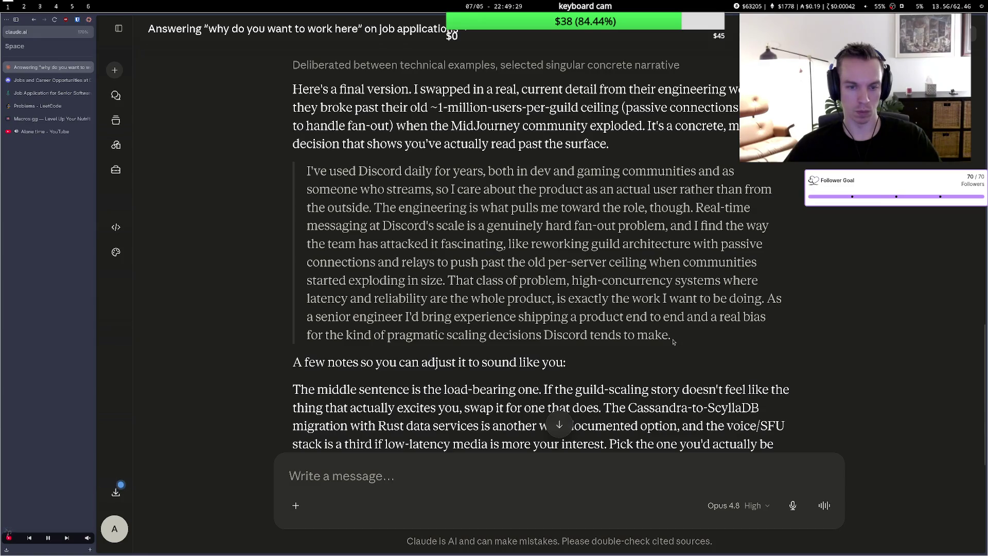
mouse_move(652, 337)
left_mouse_down()
mouse_move(430, 310)
mouse_move(360, 260)
mouse_move(308, 171)
left_mouse_up()
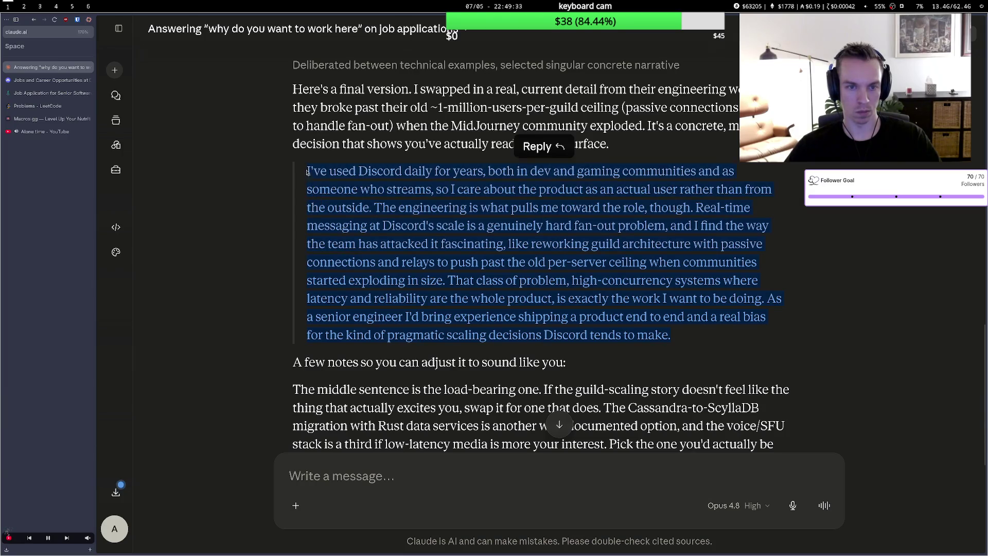
right_click(320, 174)
left_click(332, 178)
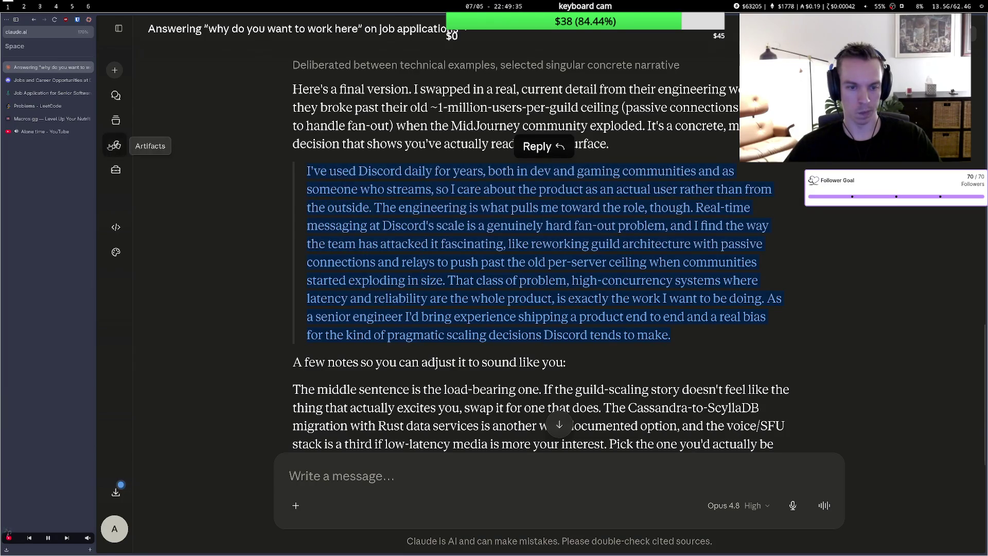
Read the remaining notes, then return to the Discord job application form
scroll(288, 216, "down", 1)
scroll(288, 216, "down", 4)
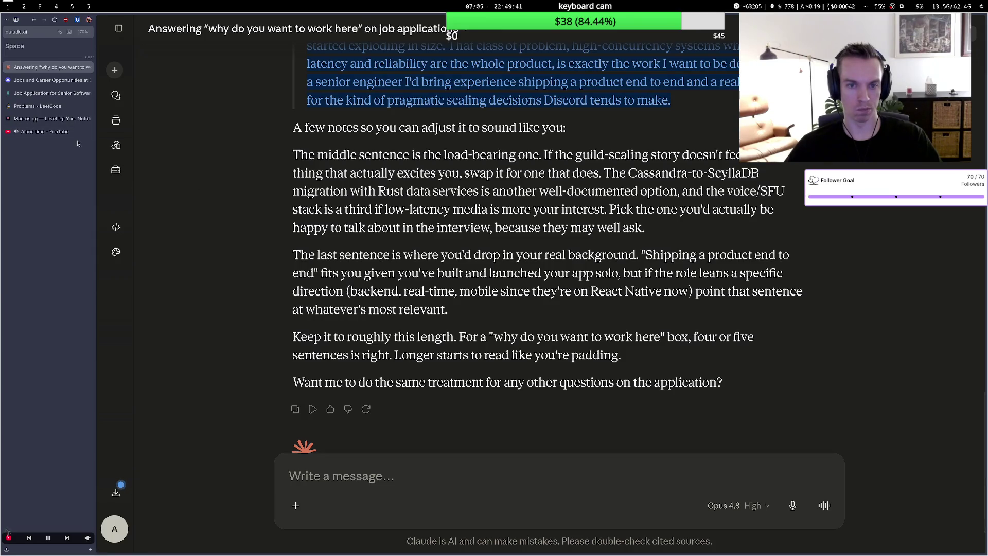
left_click(52, 81)
left_click(51, 94)
Replace the draft Why Discord answer with the copied paragraph and enlarge the box
left_click(432, 269)
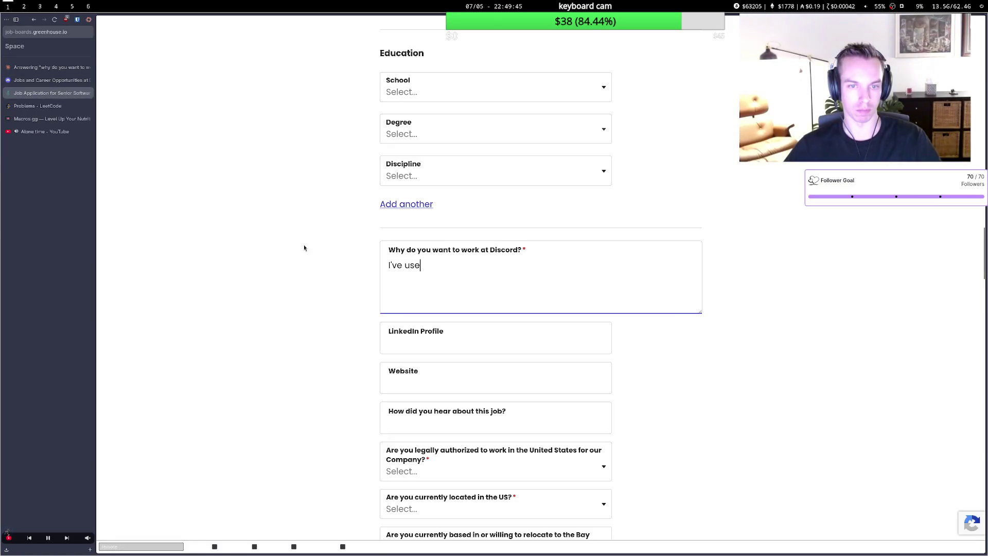
key("ctrl+a")
key("ctrl+v")
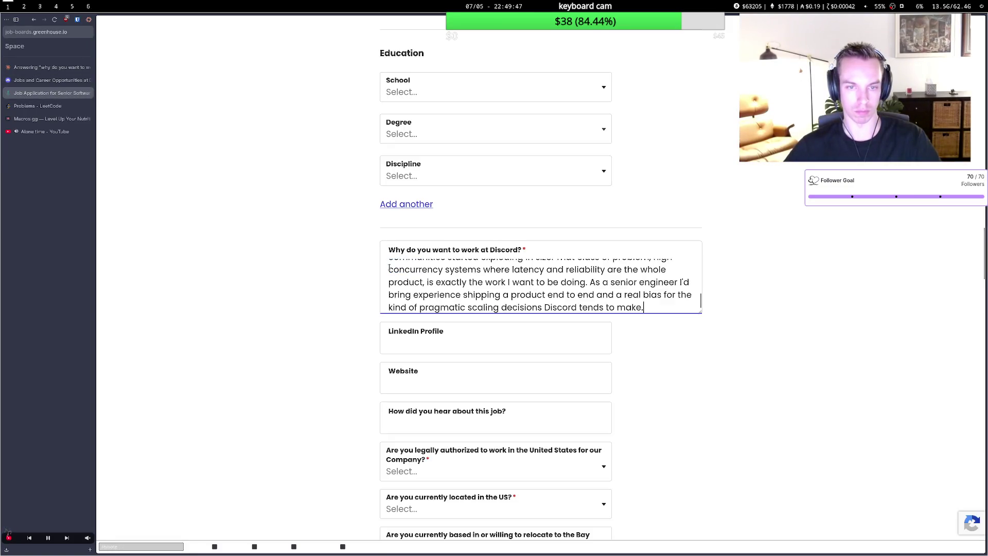
left_click_drag(700, 311, 701, 439)
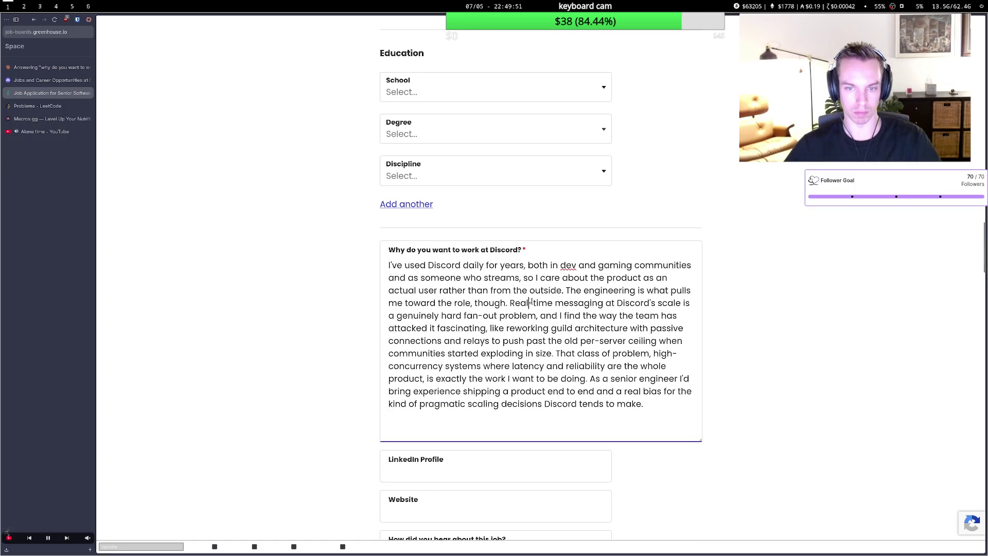
Change to 'Real time' and 'fanout', add a comma after 'streams', and drop the trailing 'though'
key("BackSpace")
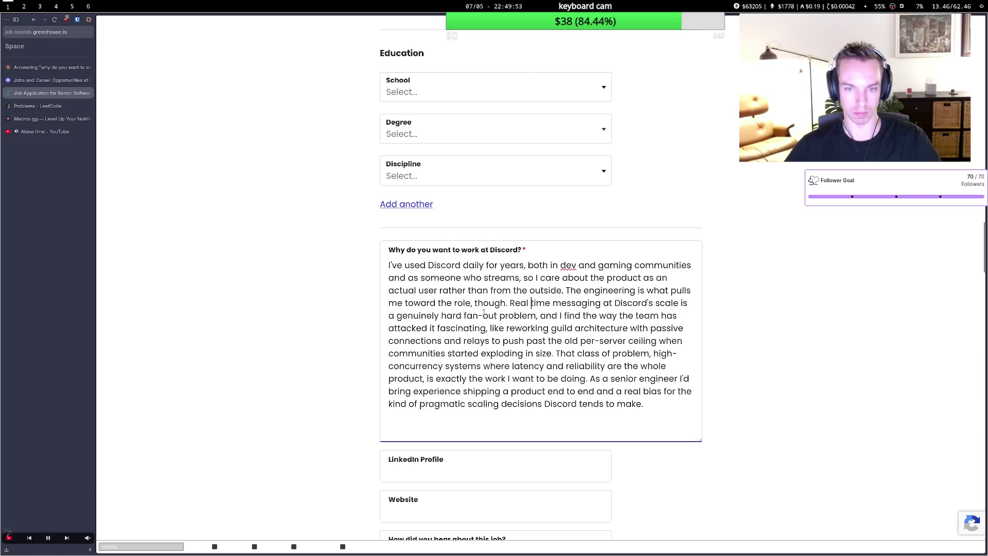
key("BackSpace")
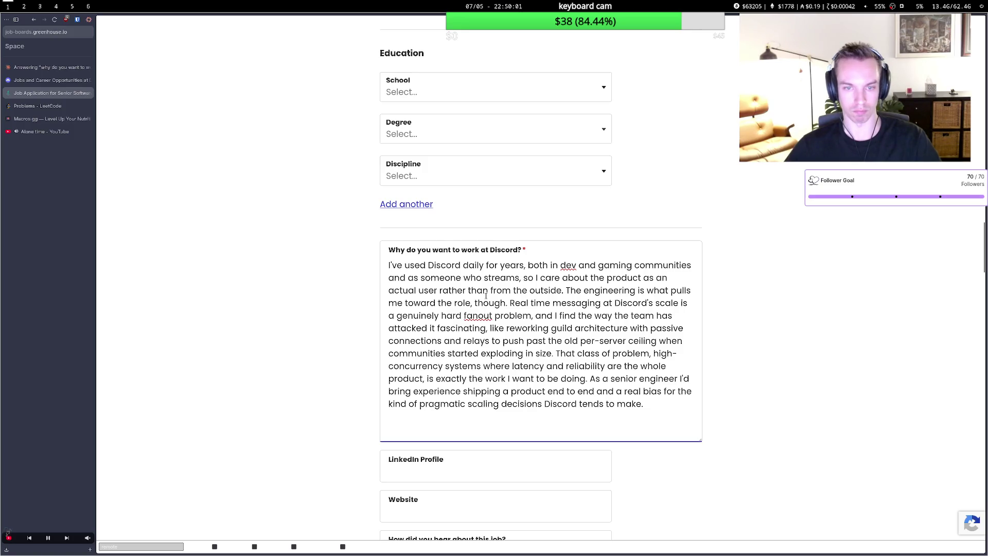
left_click(520, 278)
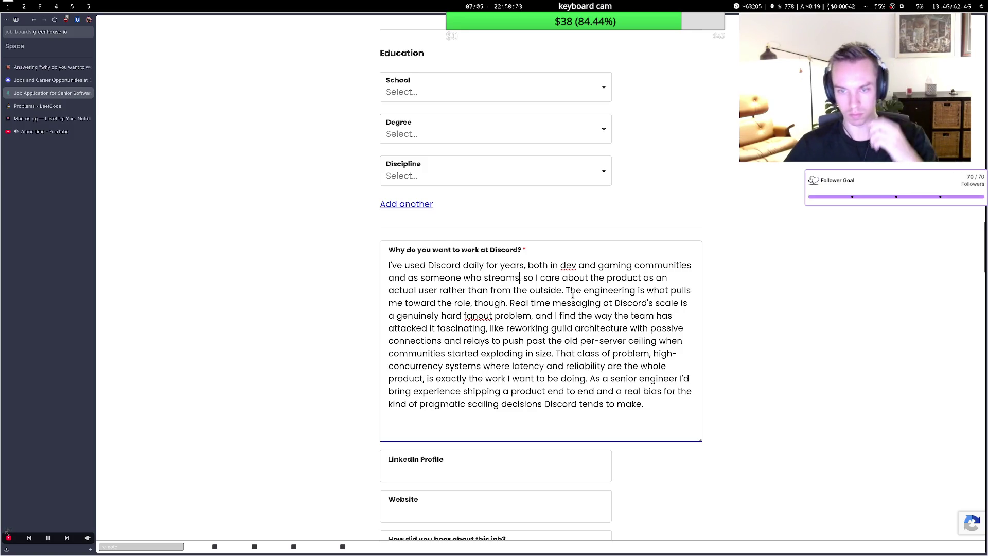
type(",")
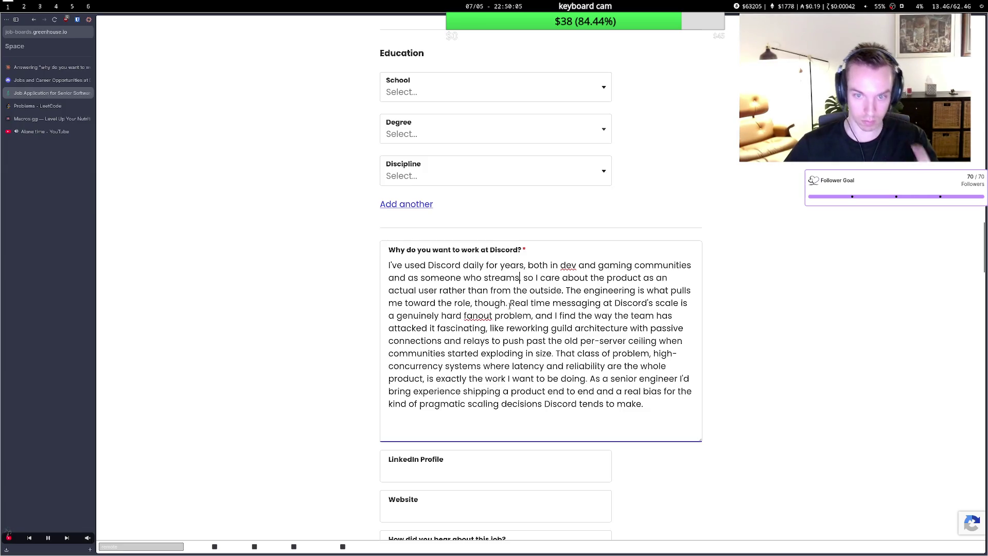
mouse_move(510, 303)
left_mouse_down()
mouse_move(498, 304)
mouse_move(580, 292)
mouse_move(565, 291)
left_mouse_up()
left_click(509, 304)
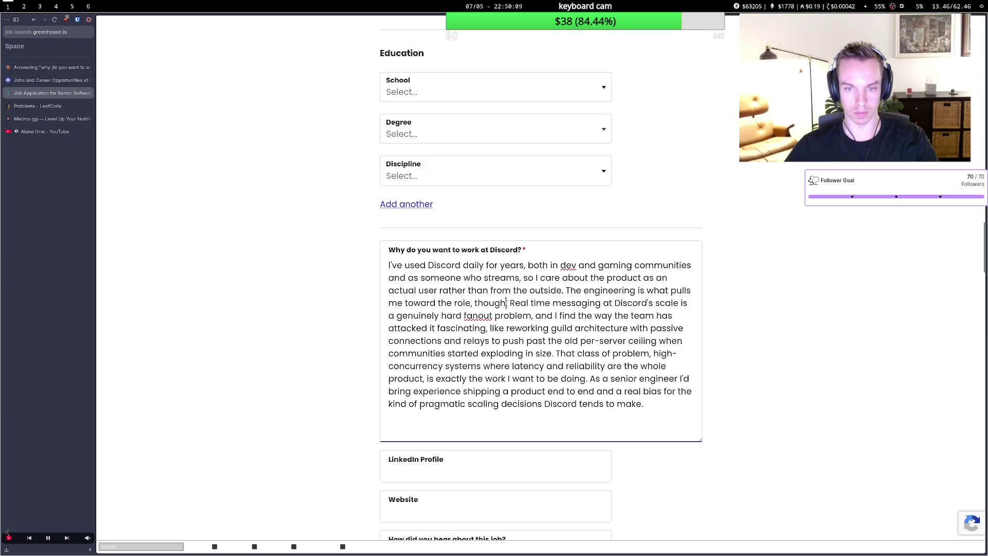
left_click_drag(506, 302, 480, 303)
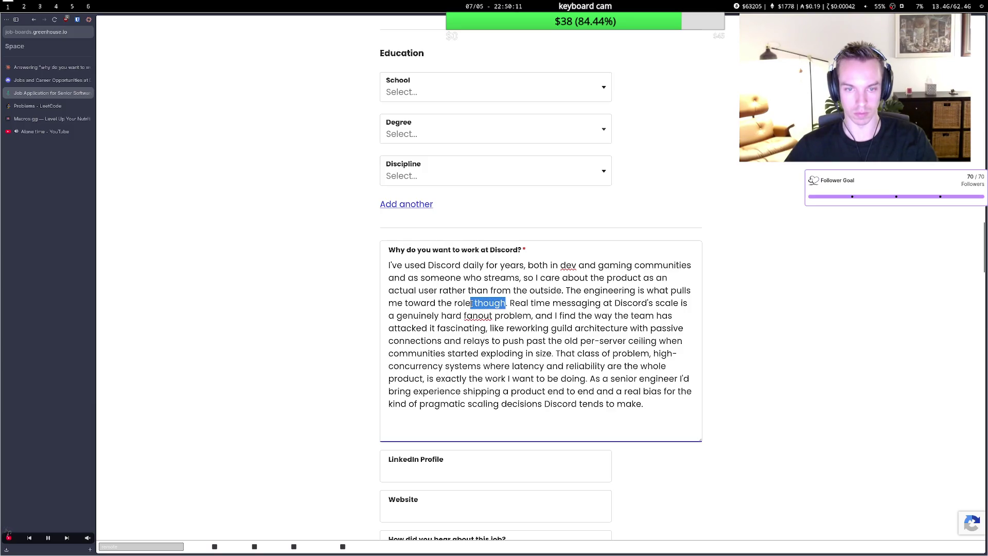
key("BackSpace")
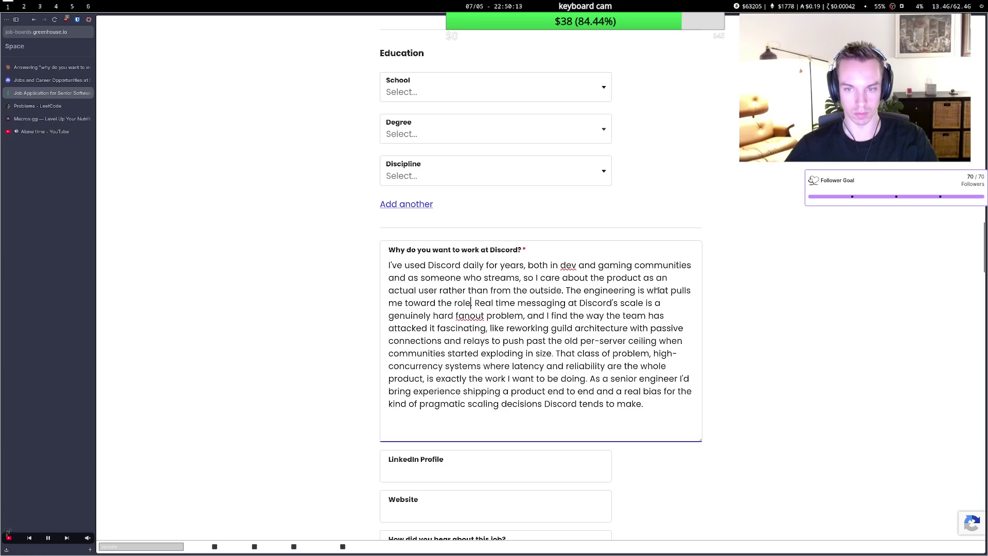
Reword 'The' to 'But the really' and replace 'genuinely hard' with 'not many companies have to deal with'
double_click(571, 288)
type("But the")
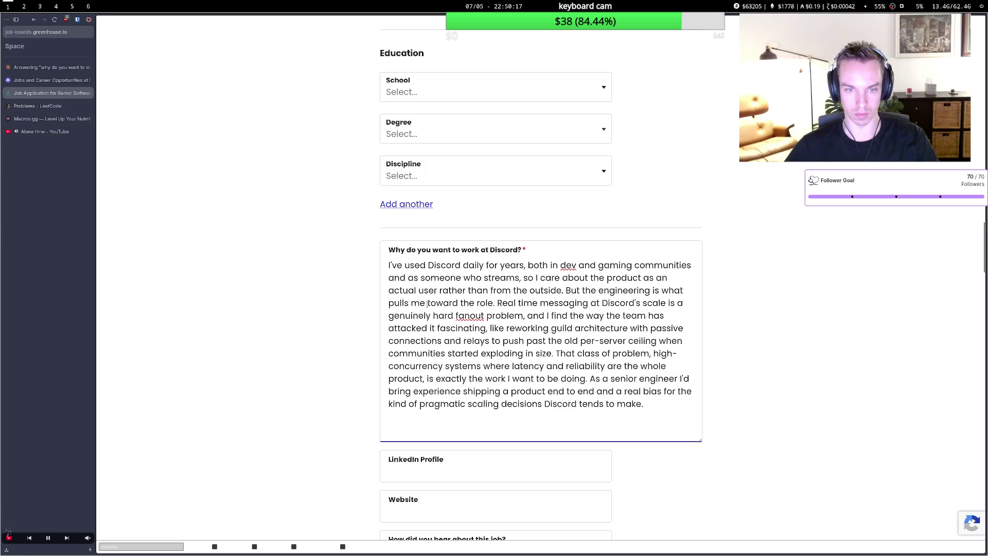
type("really")
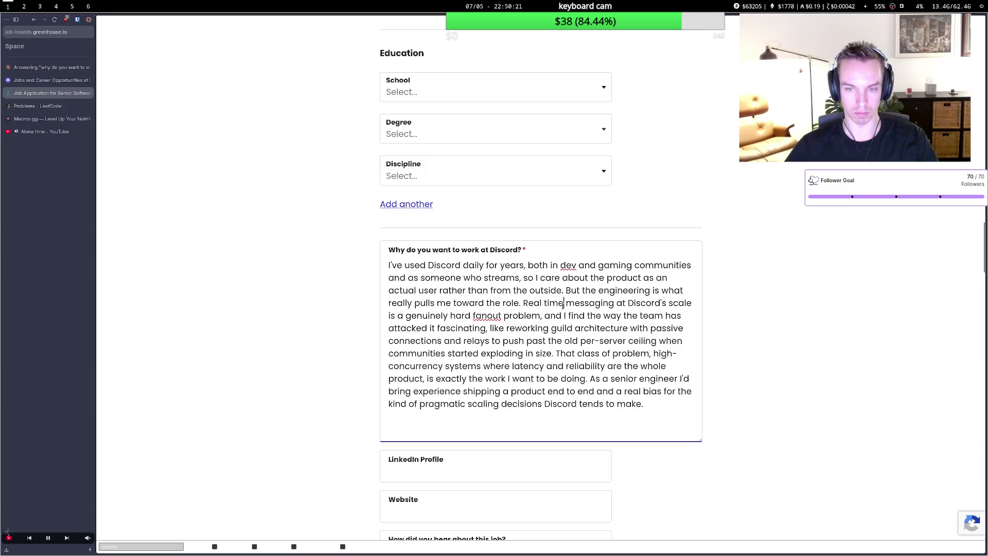
double_click(430, 315)
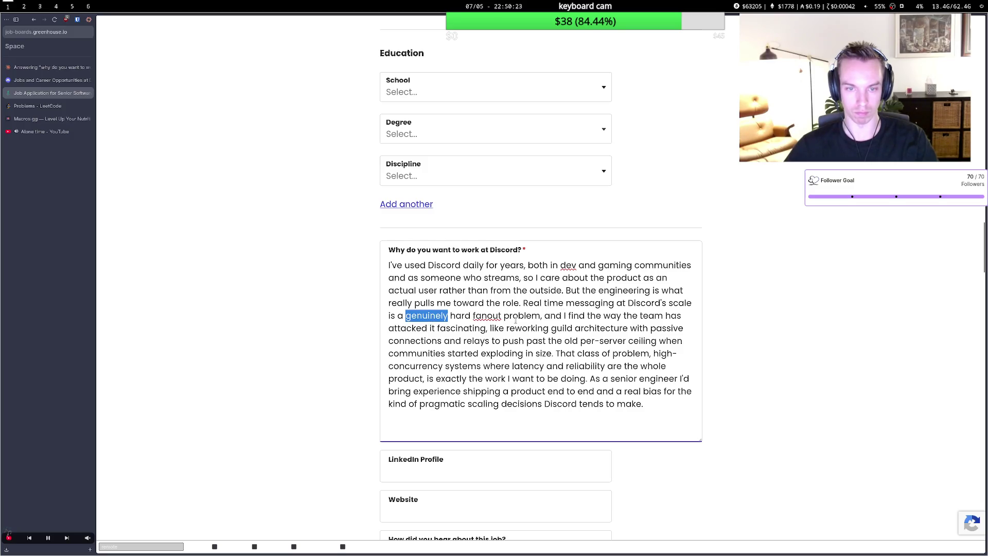
left_click_drag(471, 316, 405, 318)
key("BackSpace")
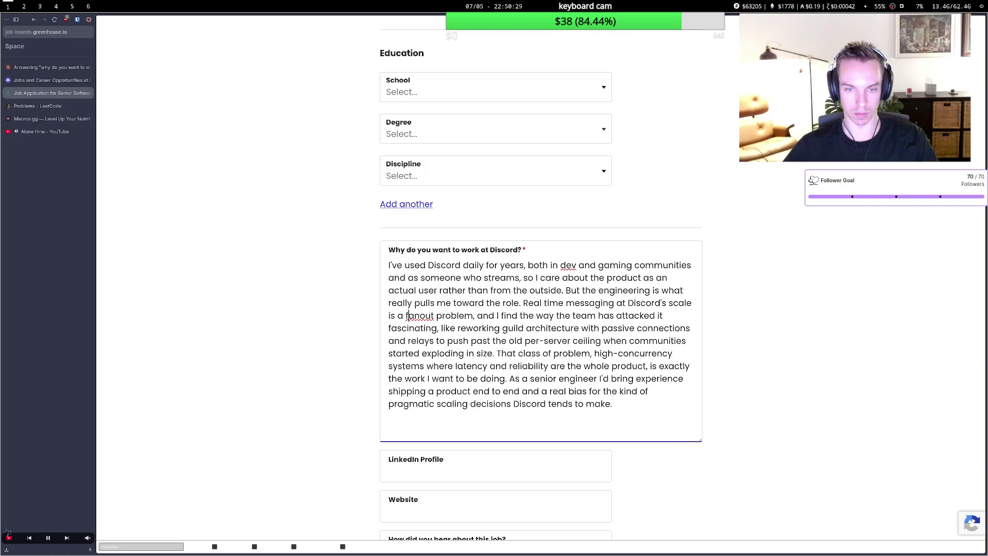
type("not many com")
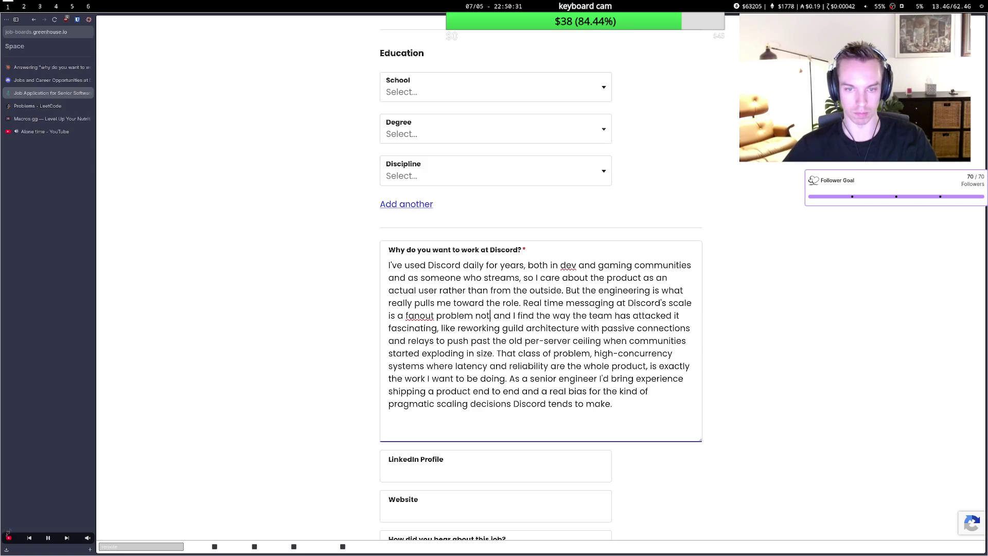
type("pance")
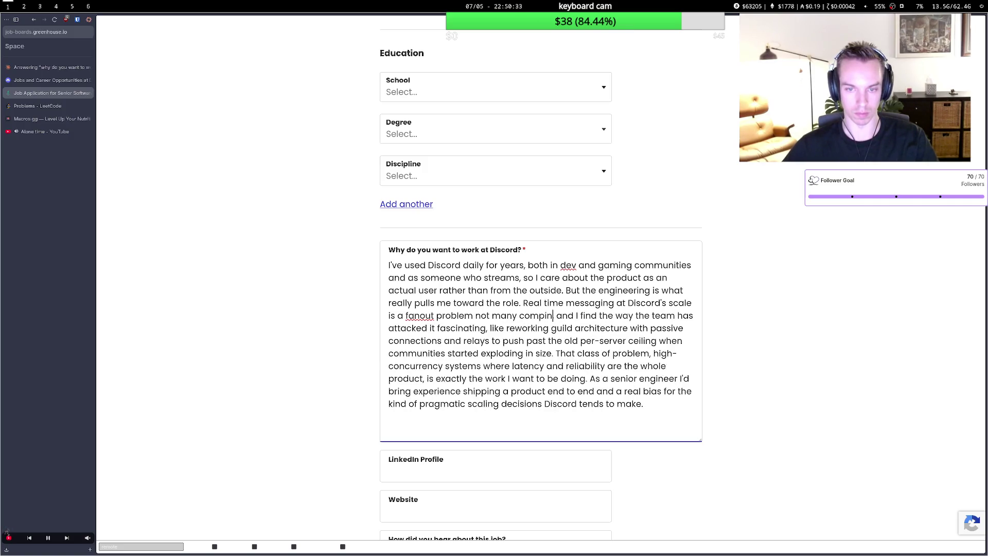
type("have")
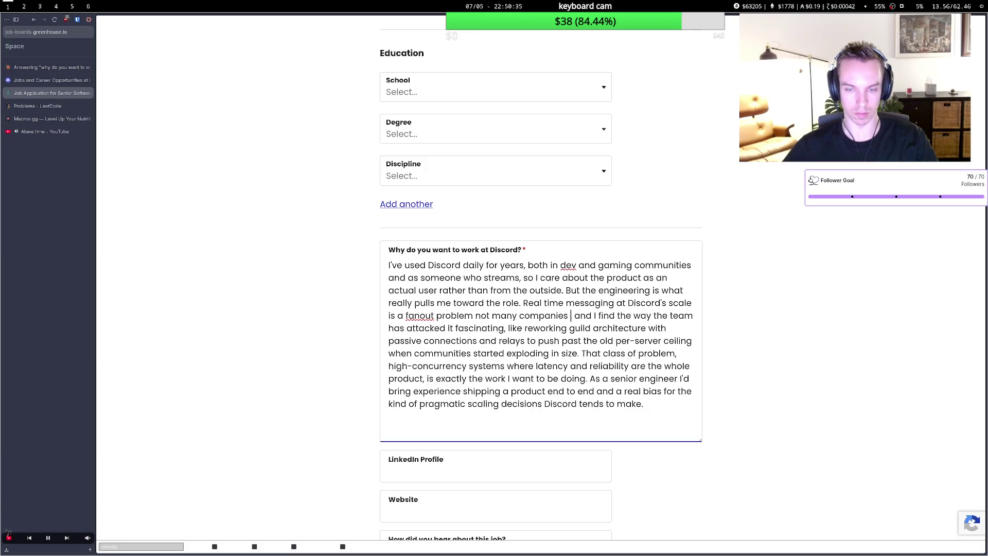
type(" to deal with,")
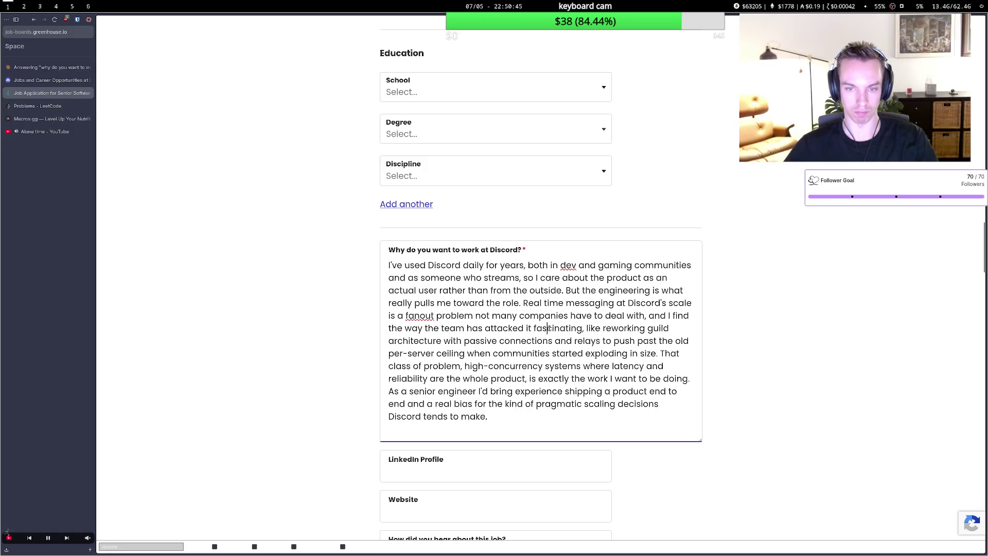
double_click(549, 328)
left_click(496, 340)
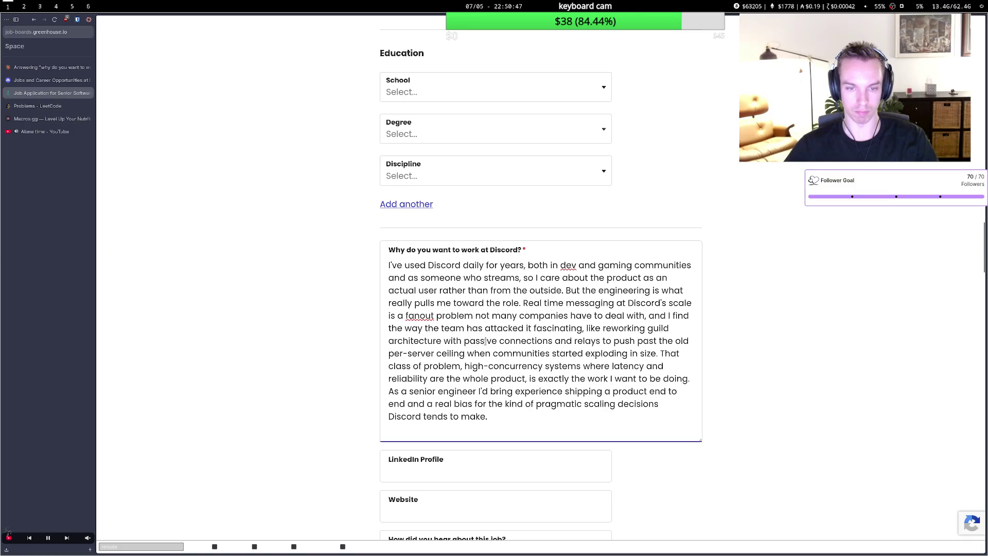
Review the high-concurrency and reliability sentences of the Discord answer
scroll(486, 341, "down", 3)
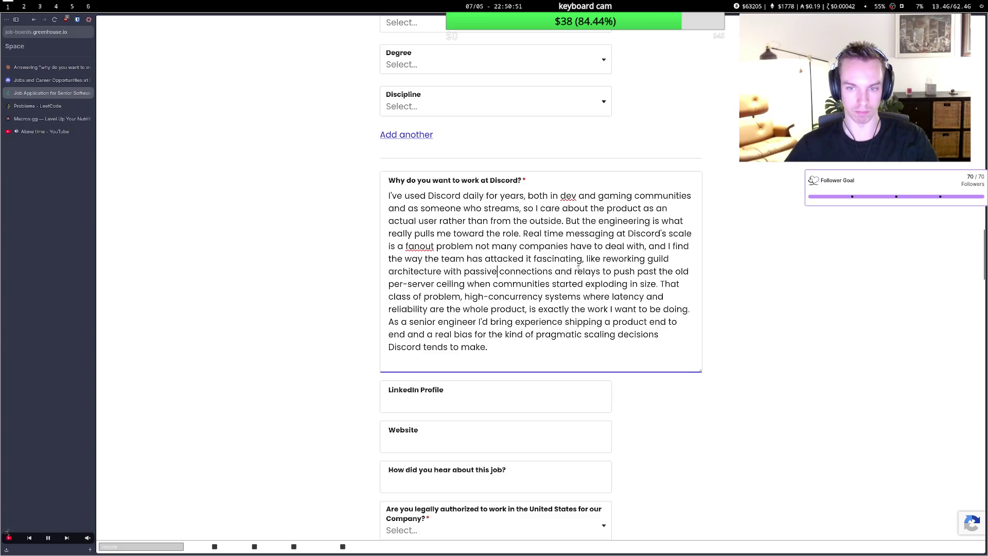
left_click_drag(452, 283, 524, 297)
left_click(479, 284)
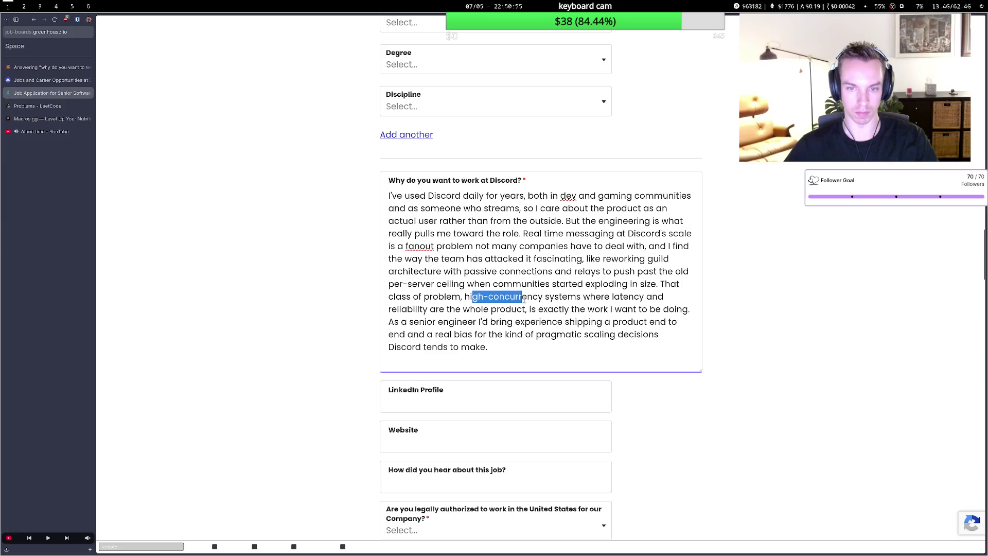
left_click(523, 297)
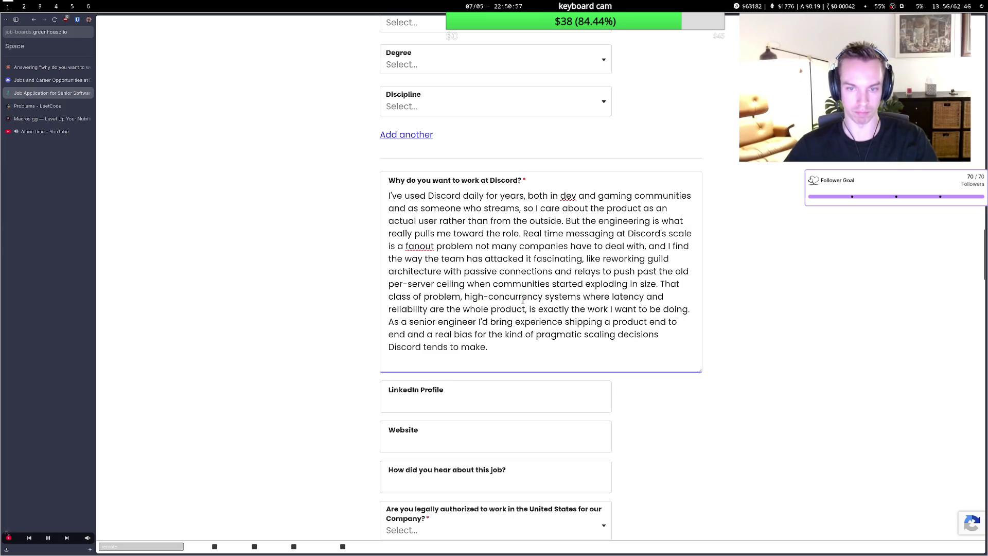
left_click(484, 309)
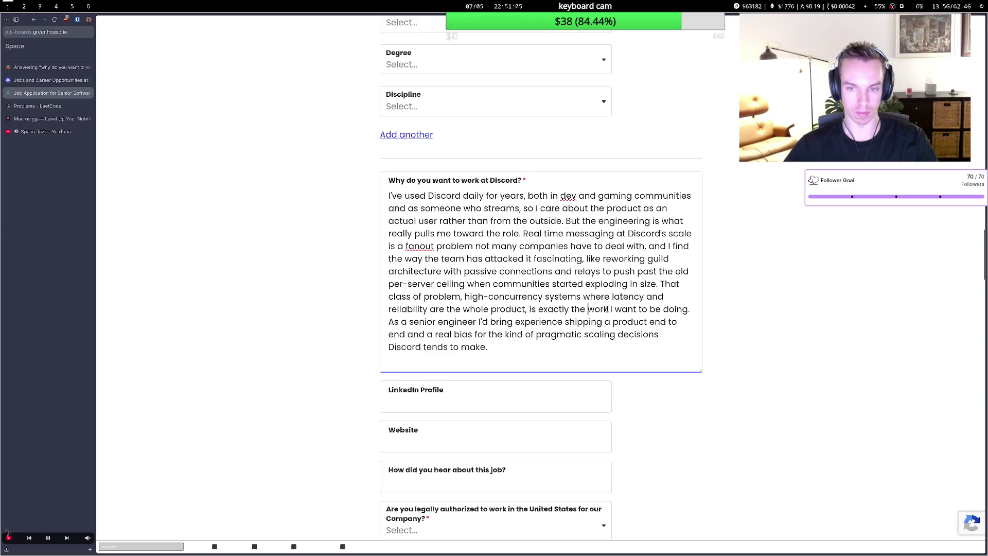
mouse_move(609, 308)
left_mouse_down()
mouse_move(389, 312)
mouse_move(660, 284)
left_mouse_up()
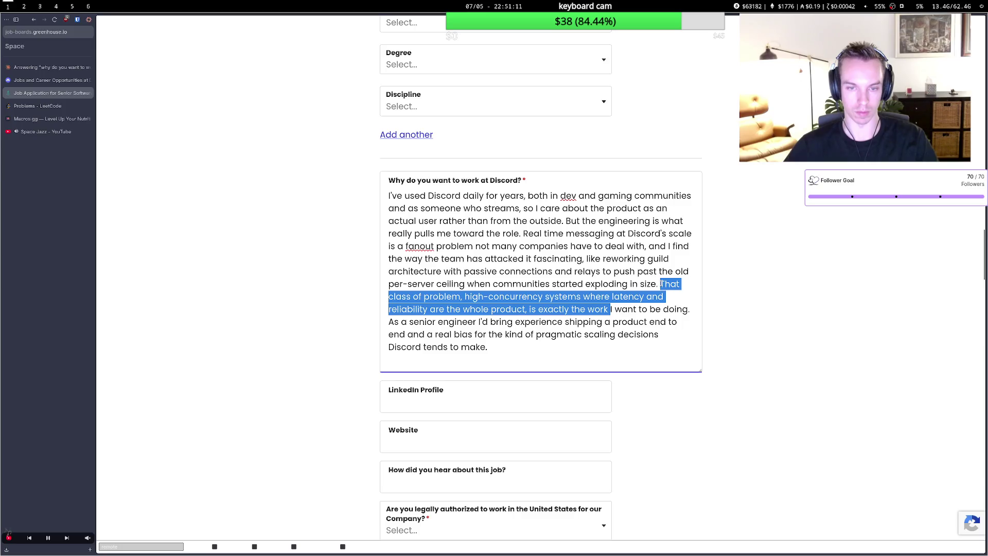
left_click(580, 309)
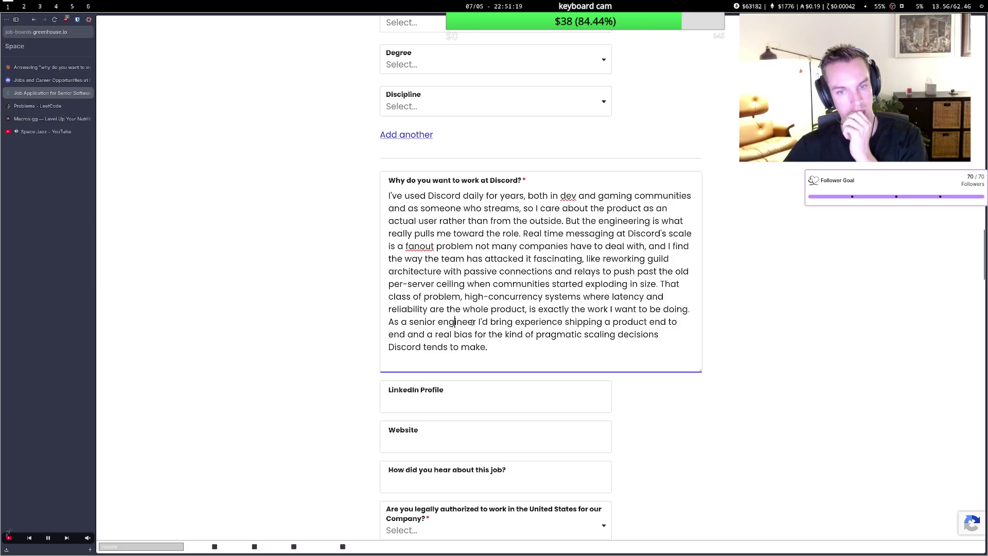
Replace 'a product end to end' with 'many end-to-end products' in the answer
left_click(612, 322)
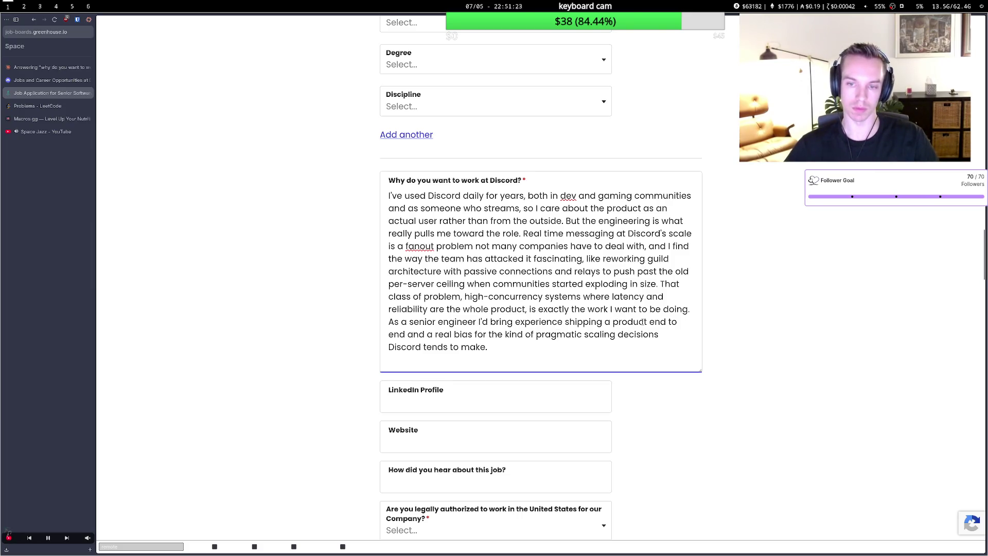
left_click_drag(648, 321, 628, 323)
left_click(628, 323)
mouse_move(406, 334)
left_mouse_down()
mouse_move(638, 322)
mouse_move(609, 321)
left_mouse_up()
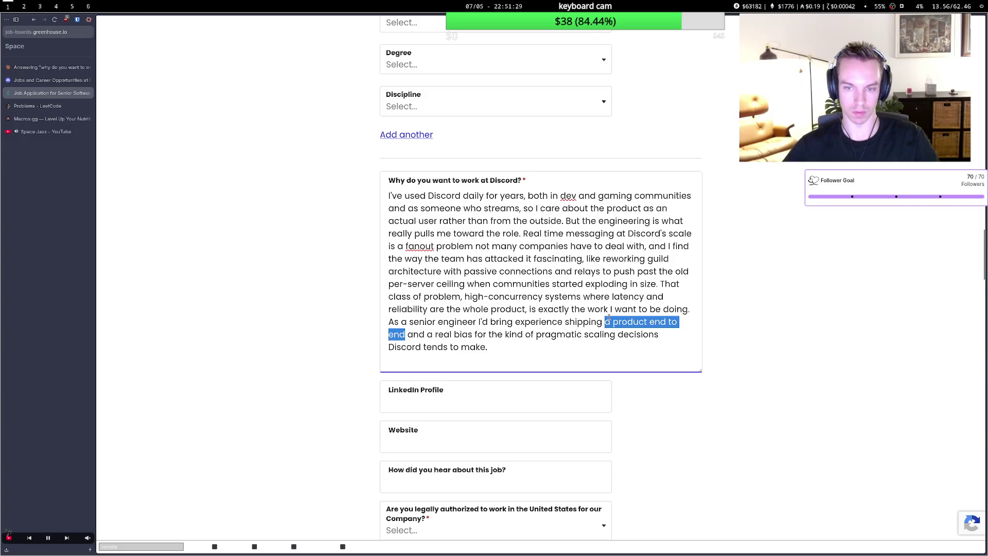
type("many pro")
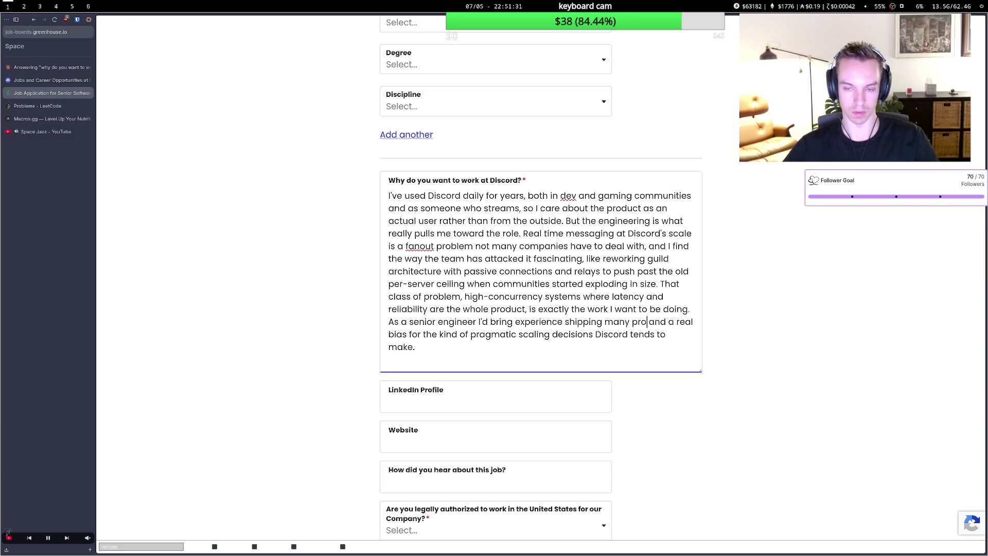
key("BackSpace")
key("BackSpace")
key("BackSpace")
key("BackSpace")
key("BackSpace")
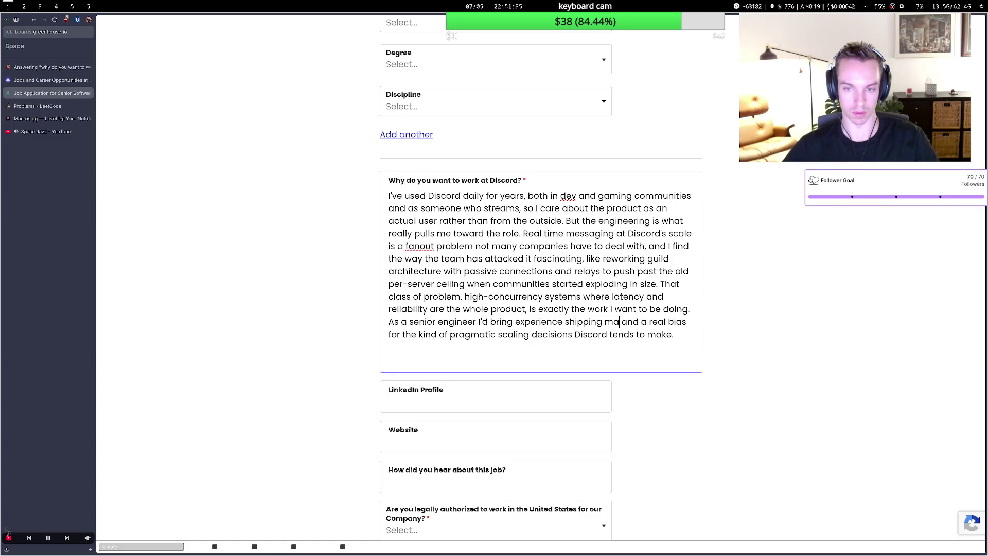
type("ny end-to-")
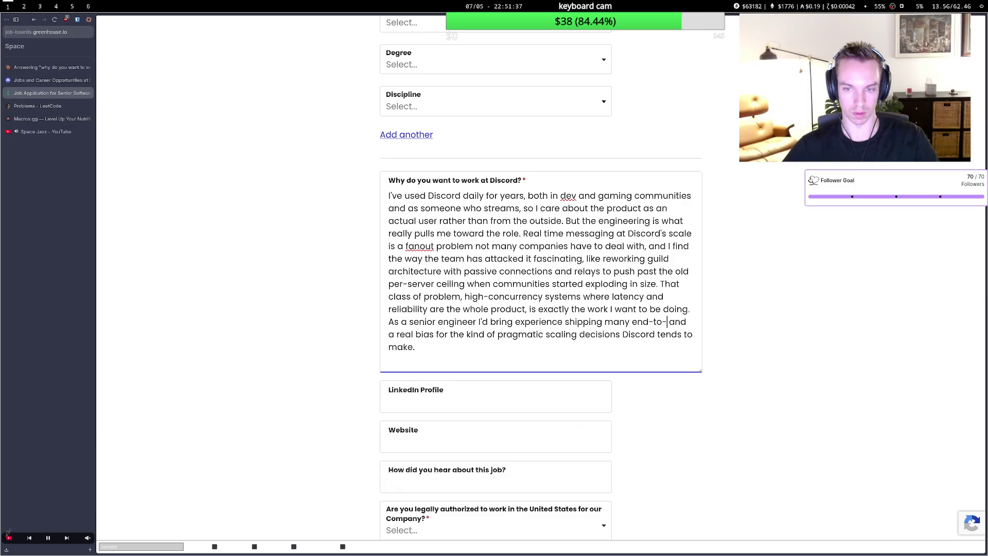
type("end products")
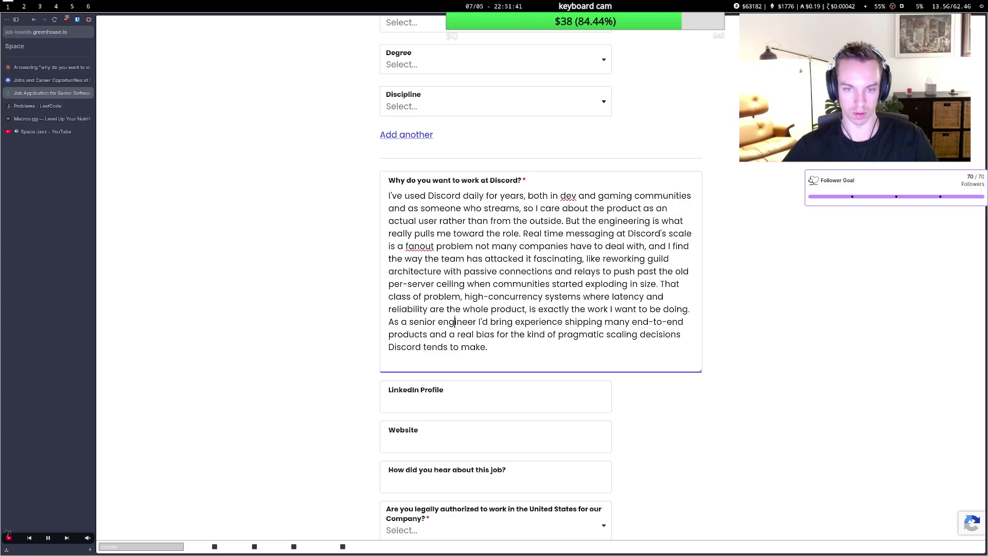
Insert 'extensive' before 'experience' so it reads 'extensive experience shipping many end-to-end products'
left_click(591, 322)
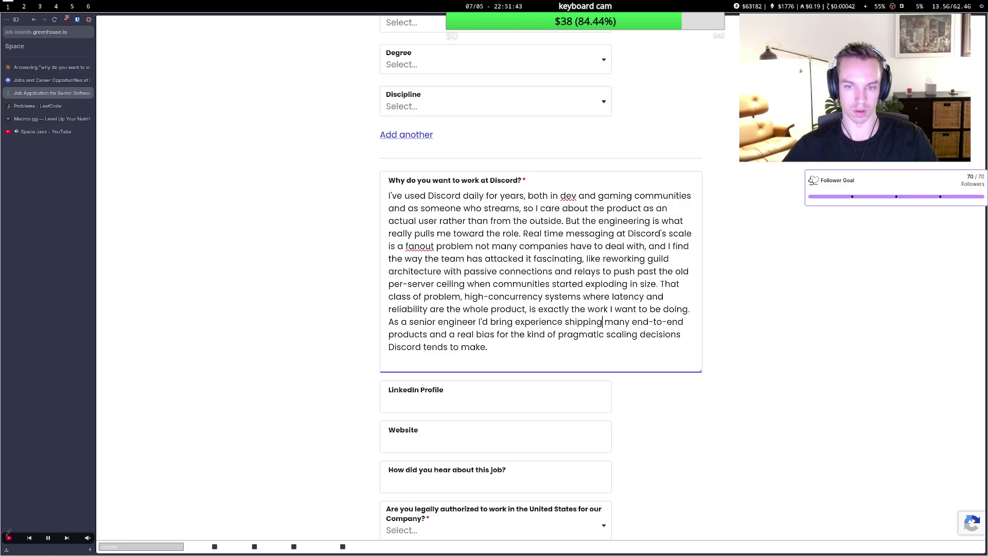
type("extensive ex")
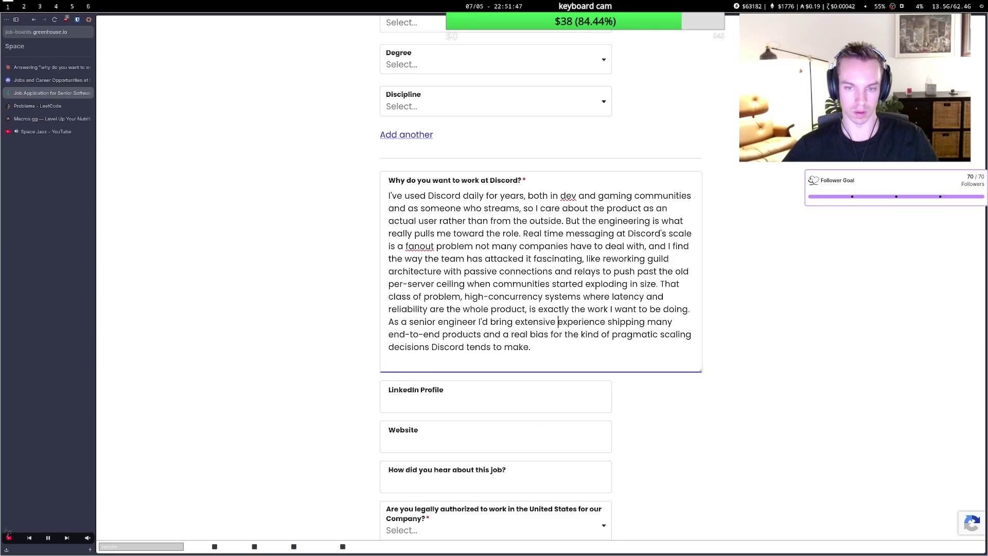
double_click(652, 323)
left_click(465, 347)
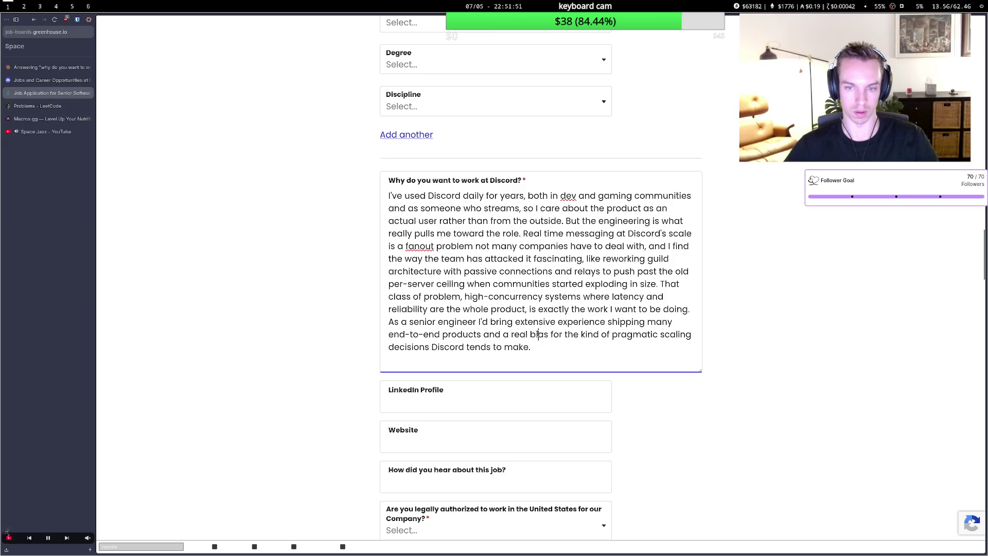
scroll(509, 355, "down", 2)
left_click(449, 332)
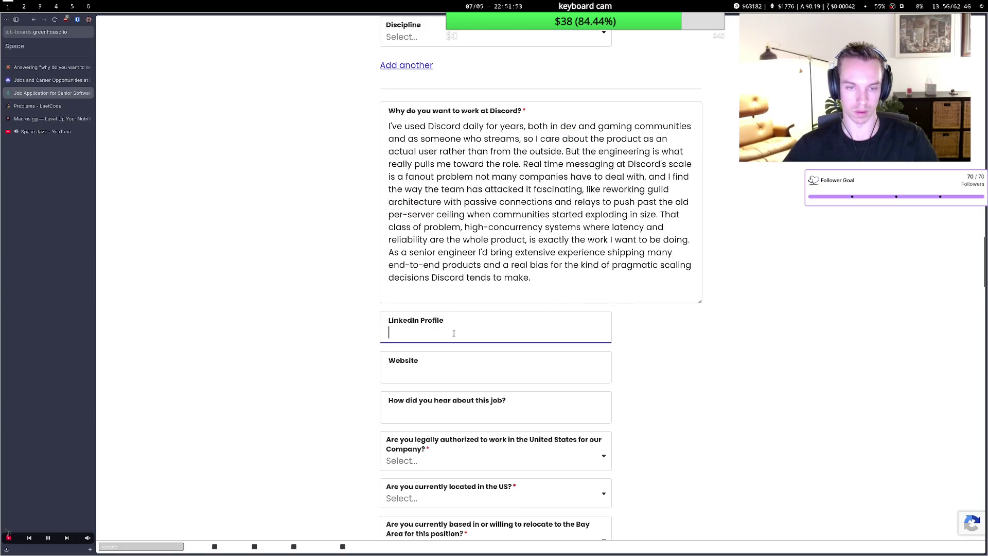
Copy the applicant's profile URL from LinkedIn and paste it into the LinkedIn Profile field
key("ctrl+t")
type("linkedin.com/")
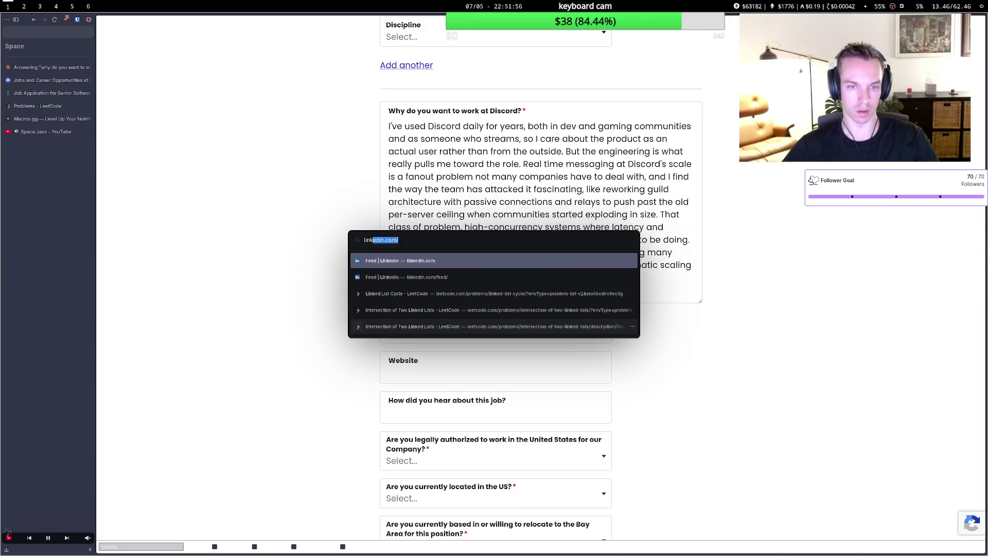
key("Return")
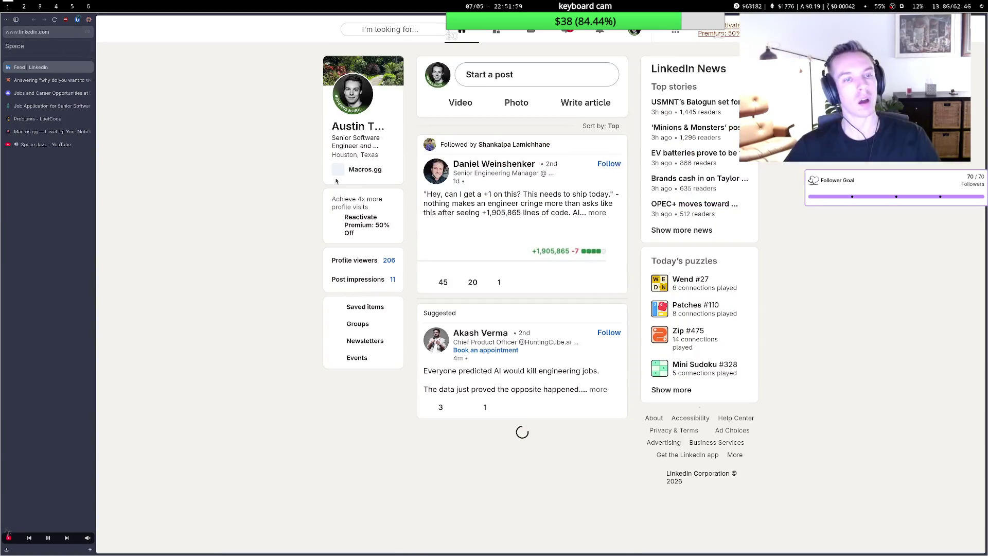
left_click(356, 105)
left_click(41, 32)
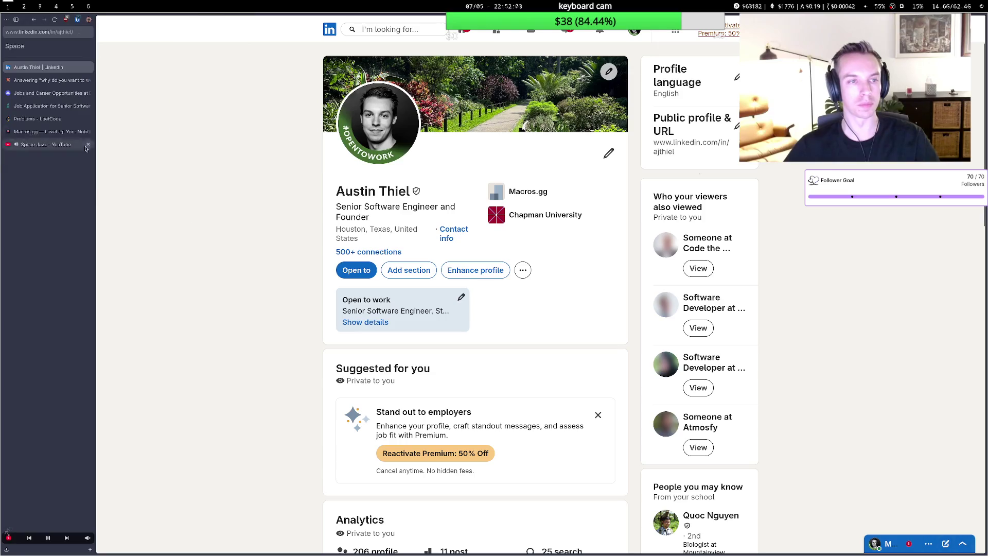
key("Escape")
left_click(40, 83)
left_click(49, 132)
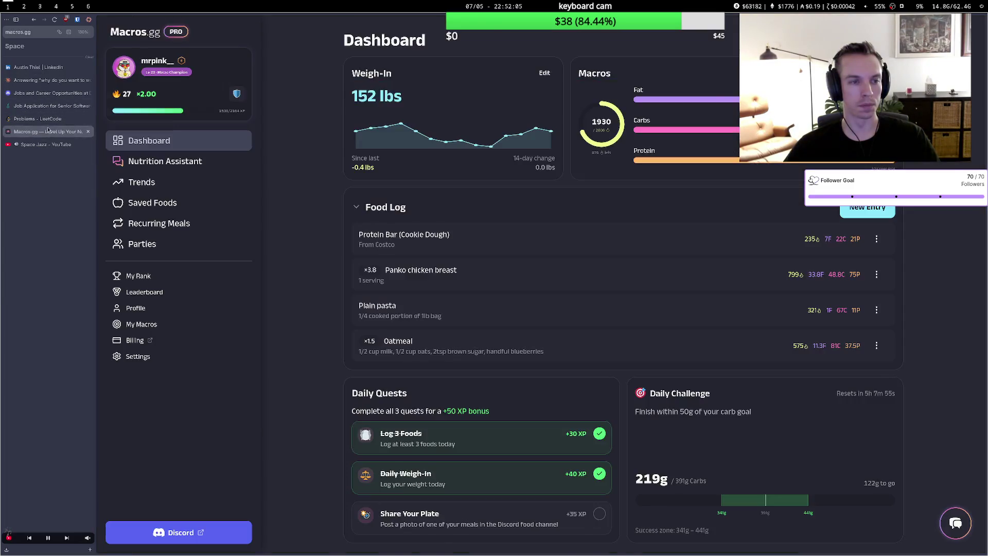
left_click(50, 107)
key("ctrl+v")
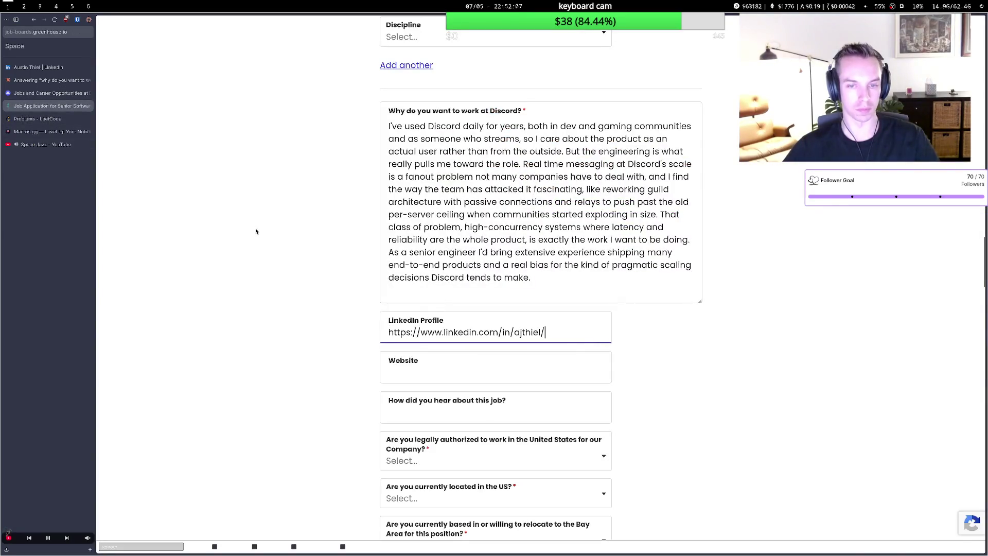
Answer Yes to work authorization and US location, and No to the Bay Area question
scroll(256, 231, "down", 3)
key("Tab")
key("Tab")
scroll(443, 312, "down", 1)
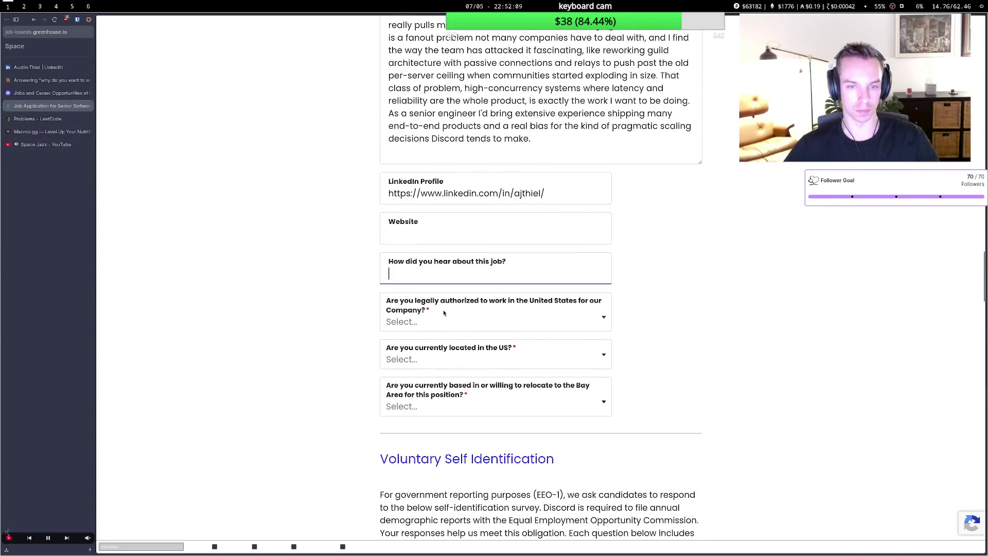
left_click(444, 313)
left_click(439, 340)
left_click(439, 358)
left_click(433, 379)
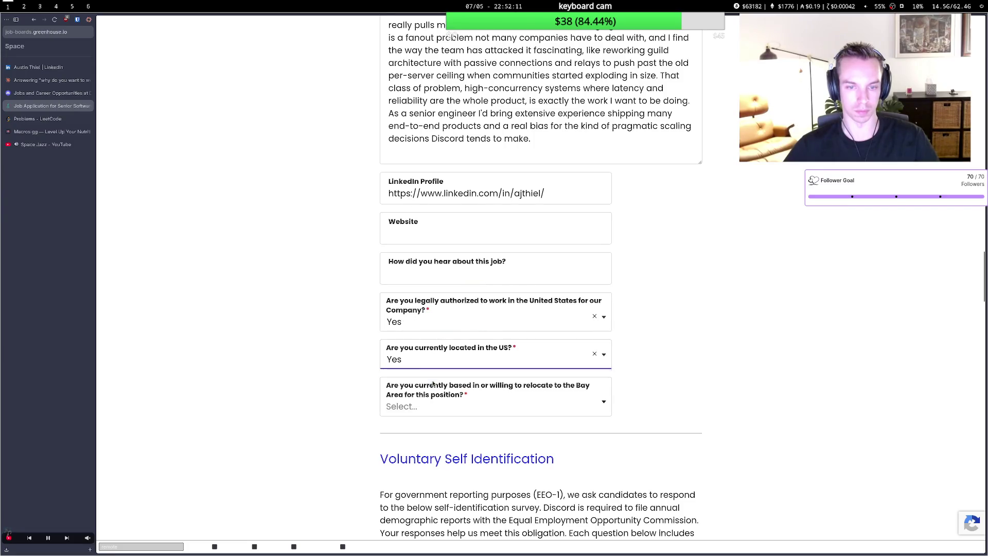
left_click(433, 383)
left_click(420, 424)
scroll(456, 352, "down", 1)
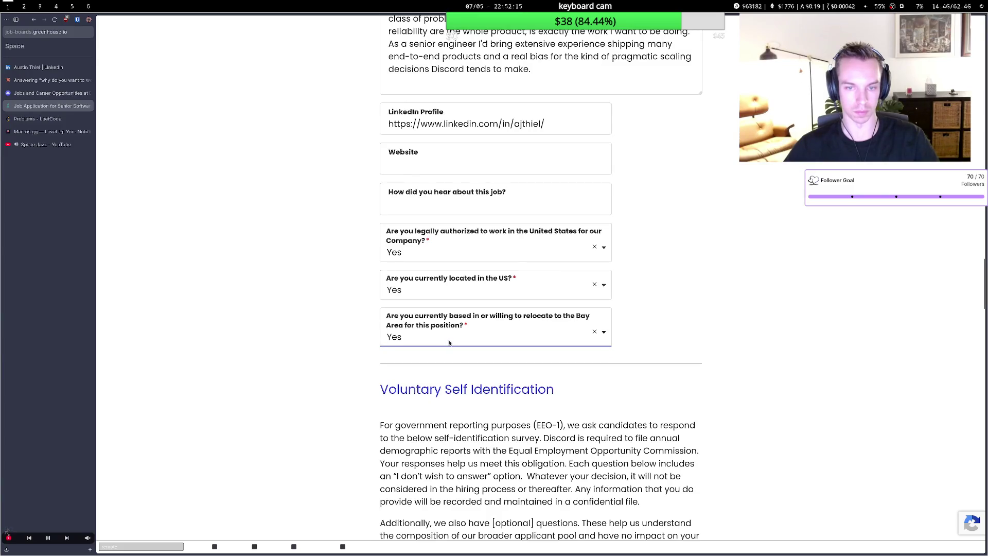
left_click(449, 343)
left_click(444, 376)
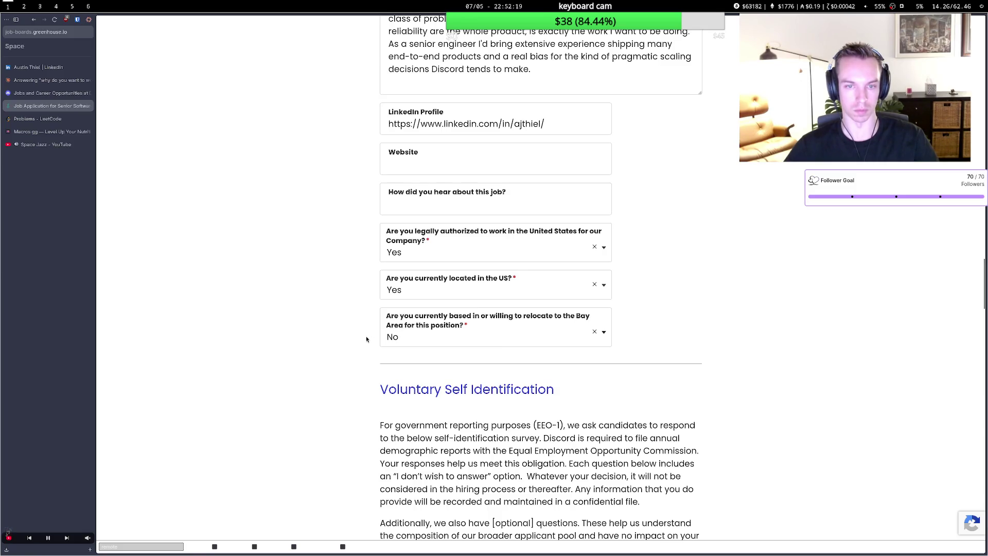
Set Gender to Male and Race and Ethnicity to White
scroll(366, 339, "down", 7)
left_click(442, 304)
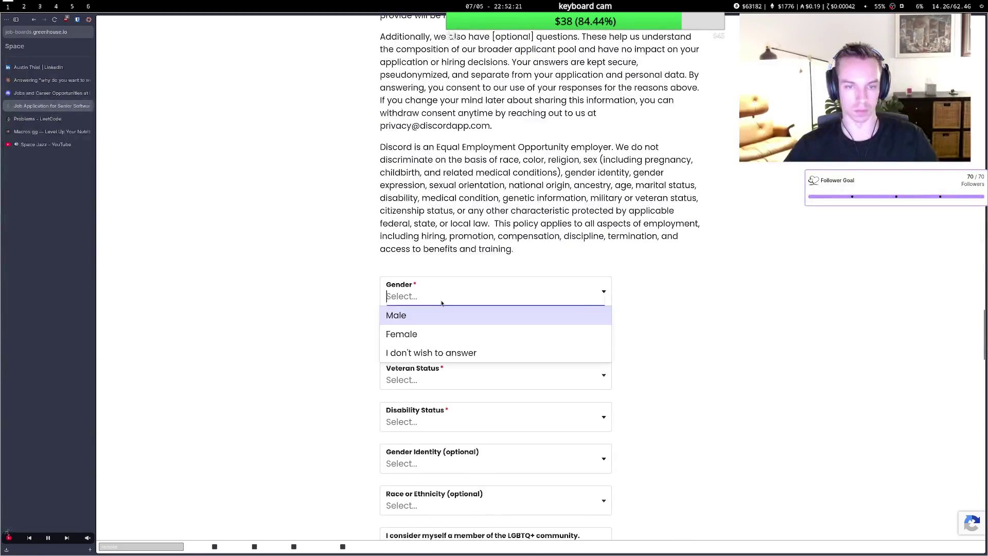
left_click(434, 315)
left_click(429, 304)
left_click(430, 304)
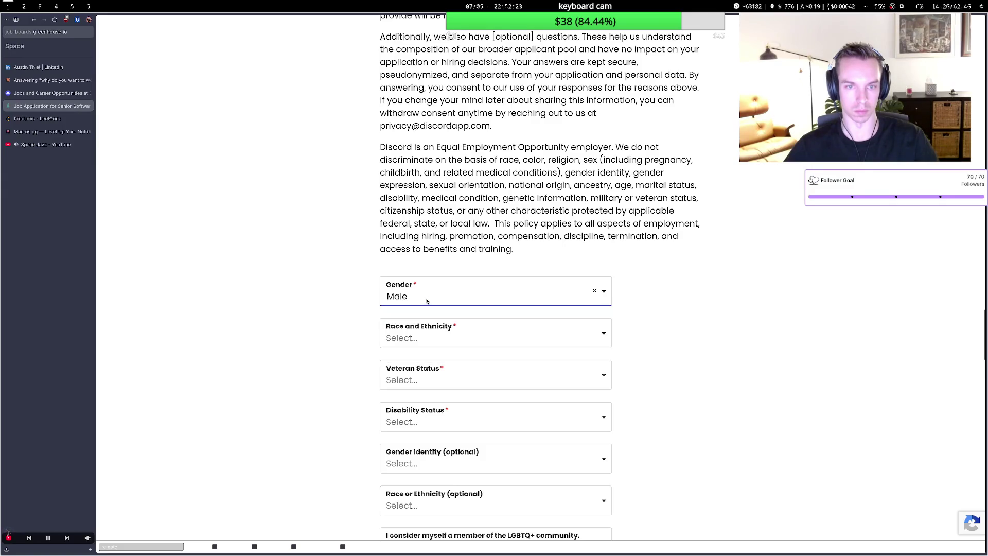
left_click(427, 342)
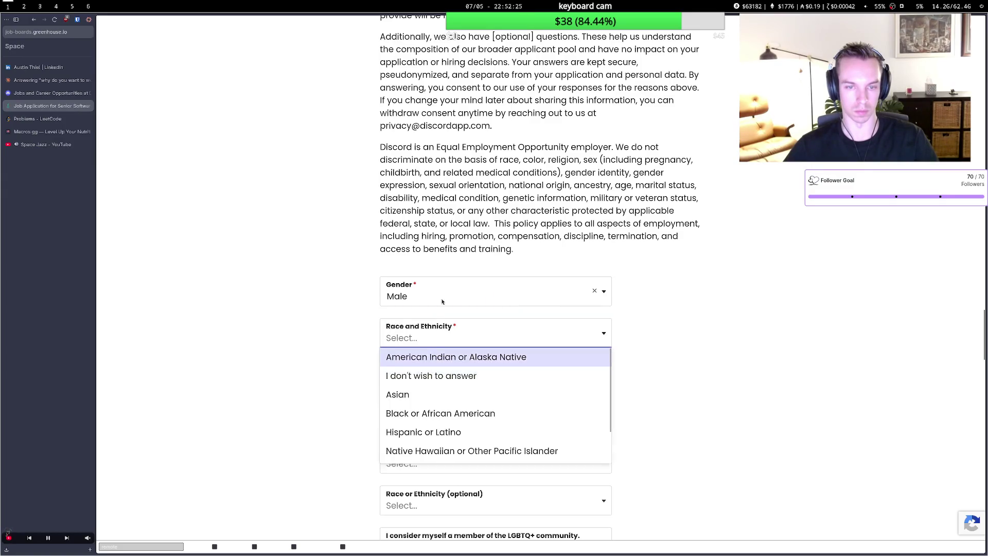
left_click(427, 339)
left_click(427, 339)
scroll(433, 397, "down", 1)
left_click(437, 452)
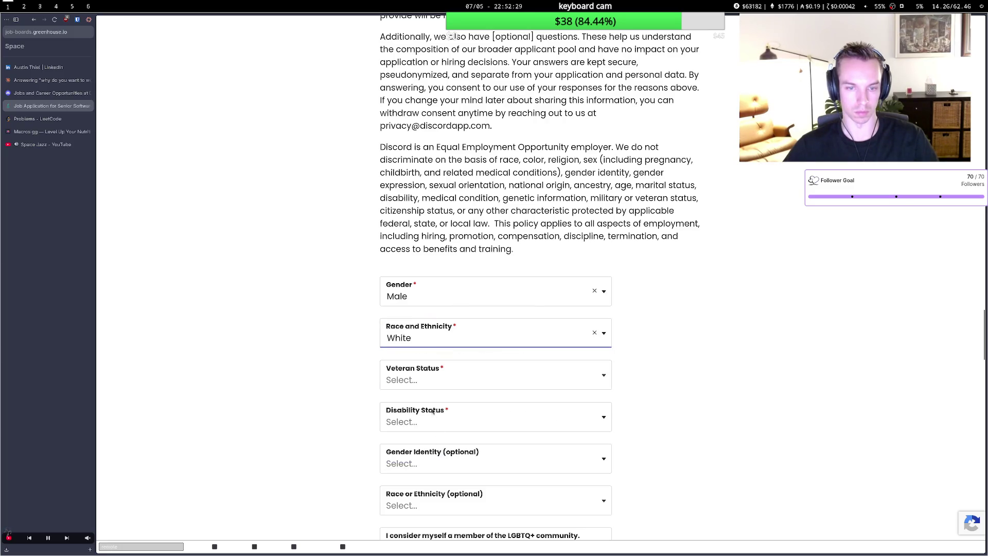
Set Veteran Status to 'I am not a protected veteran' and Disability Status to No
left_click(434, 379)
left_click(436, 447)
key("Down")
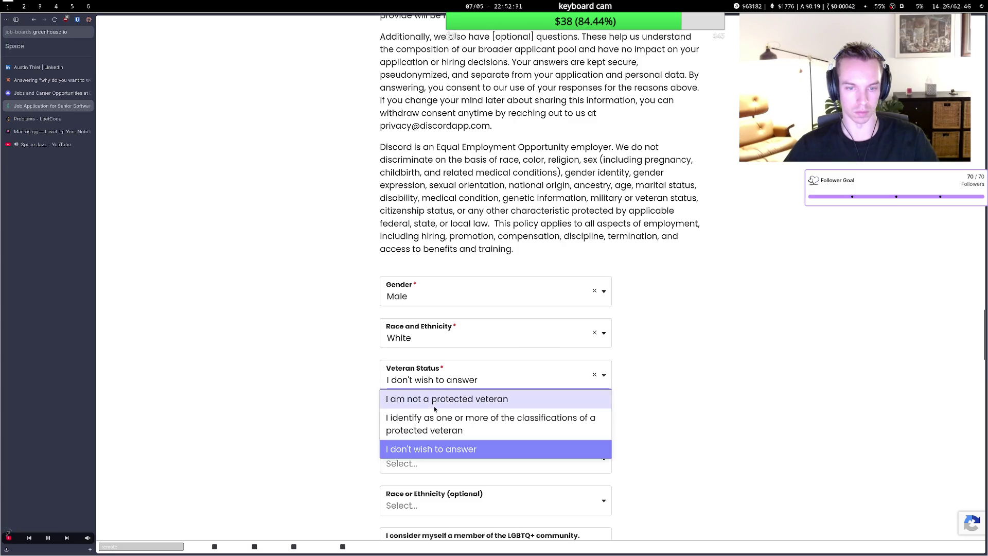
key("Up")
key("Return")
key("Down")
key("Up")
key("Return")
left_click(422, 422)
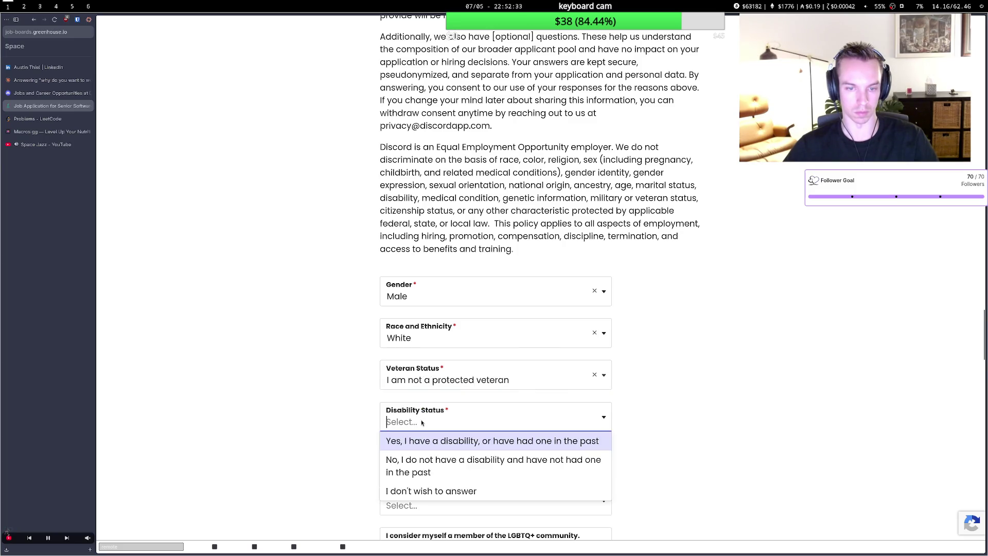
left_click(448, 383)
left_click(448, 383)
left_click(440, 421)
left_click(434, 478)
scroll(434, 478, "down", 4)
left_click(440, 255)
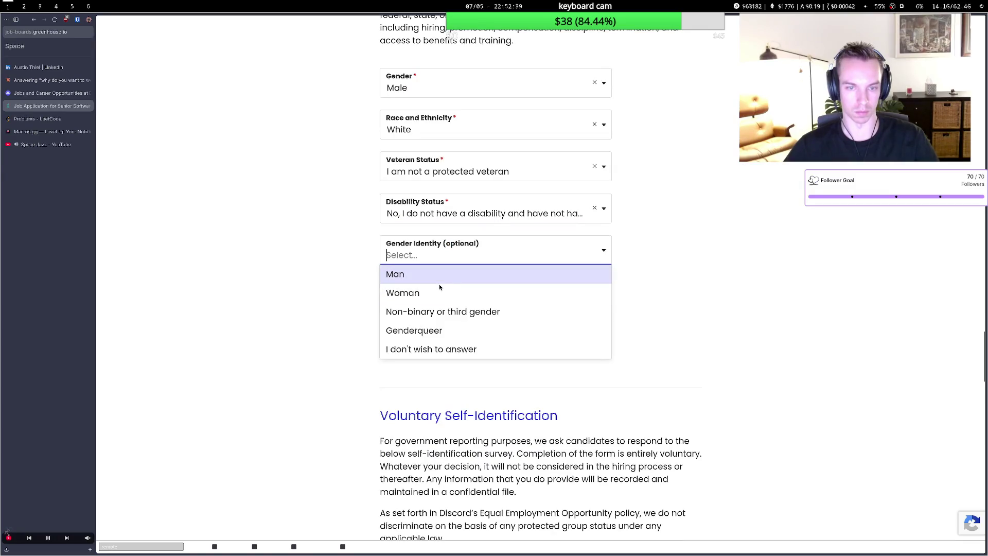
Leave Gender Identity blank, set the survey Gender to Male and Hispanic/Latino to No
left_click(291, 280)
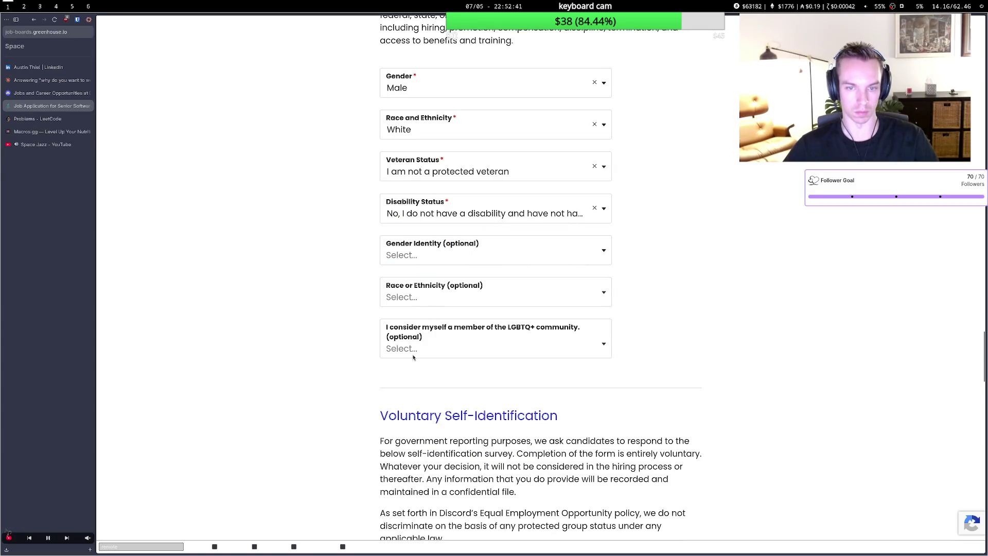
scroll(355, 353, "down", 5)
left_click(427, 295)
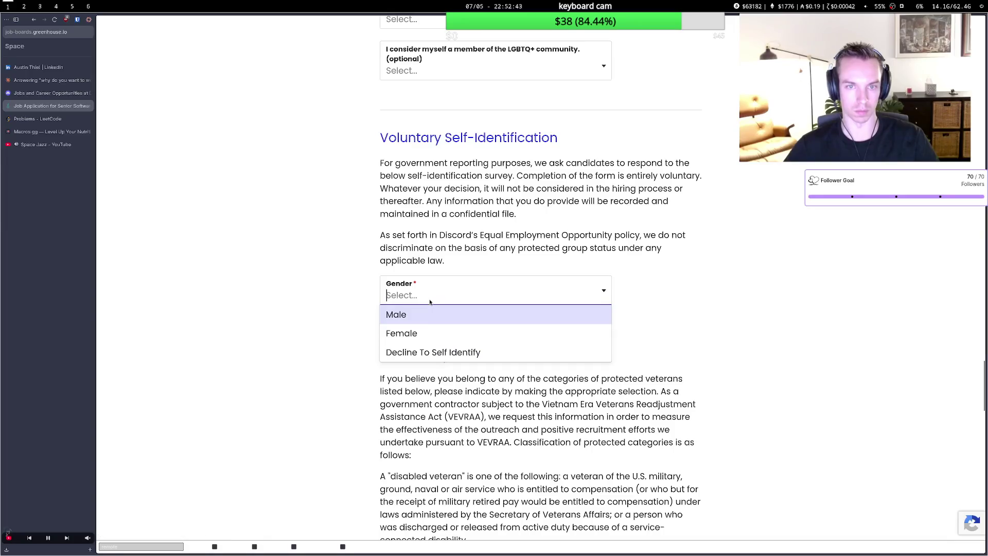
left_click(424, 313)
left_click(425, 328)
left_click(423, 368)
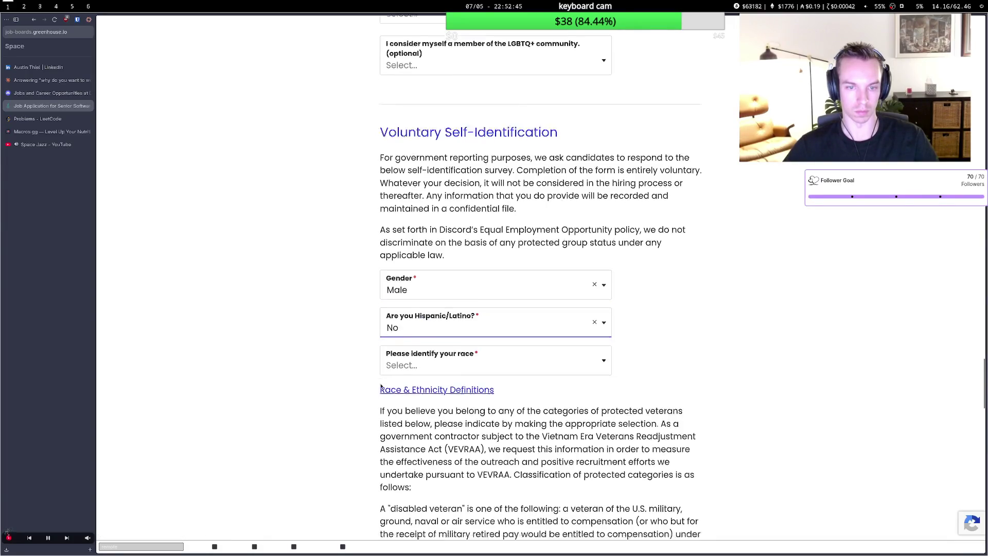
Choose White for race, 'I am not a protected veteran', and 'No, I do not have a disability'
scroll(423, 368, "down", 3)
left_click(437, 183)
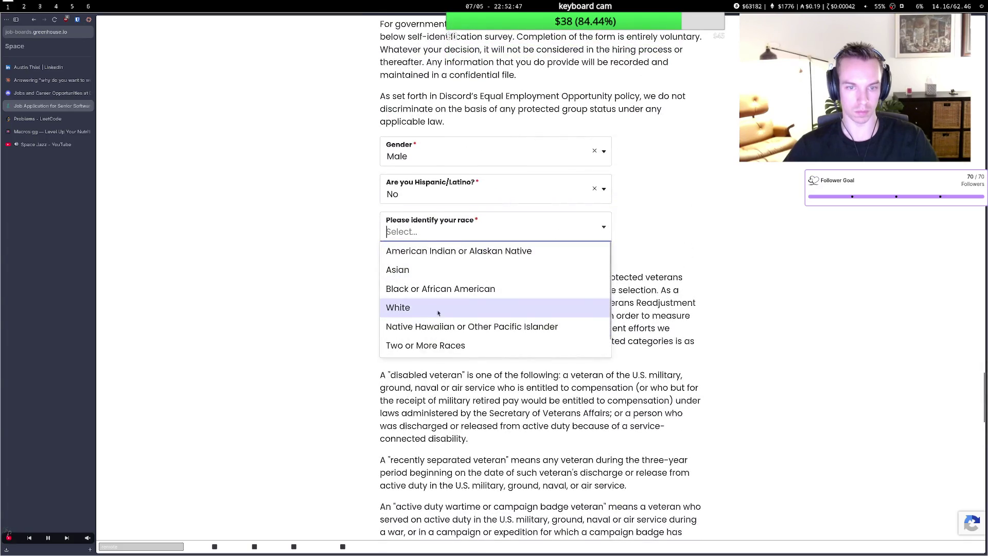
left_click(412, 308)
scroll(308, 337, "down", 5)
left_click(445, 303)
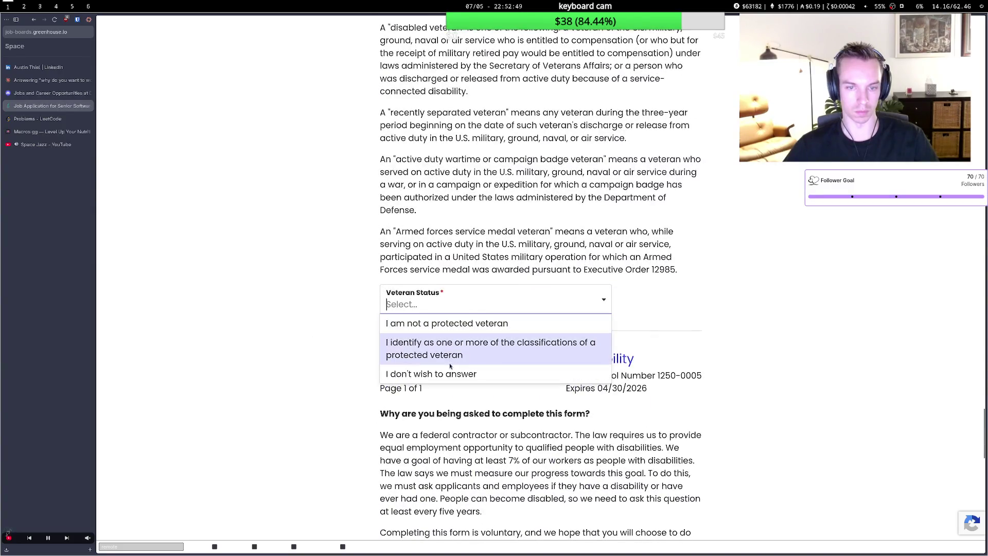
left_click(443, 323)
scroll(407, 234, "down", 5)
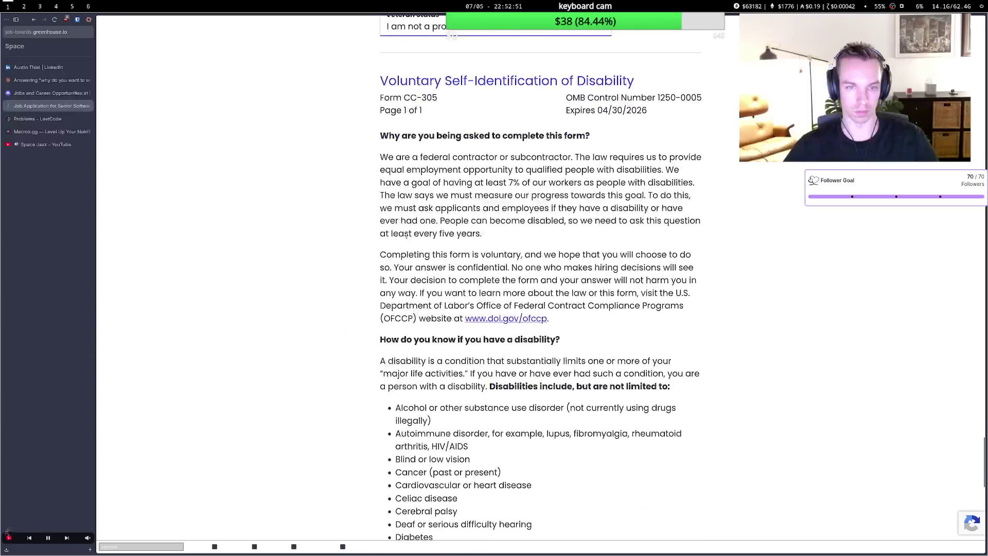
scroll(405, 238, "down", 10)
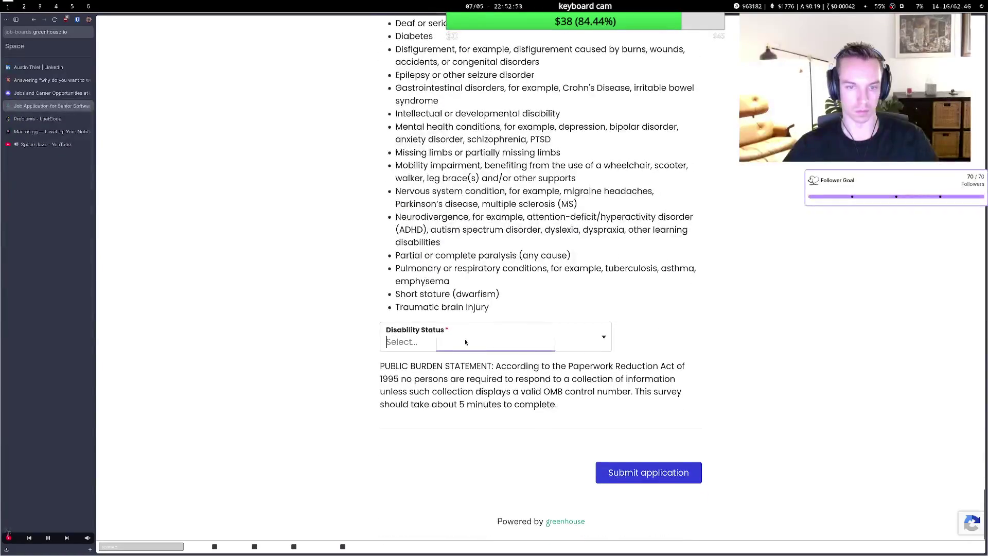
left_click(464, 342)
left_click(455, 380)
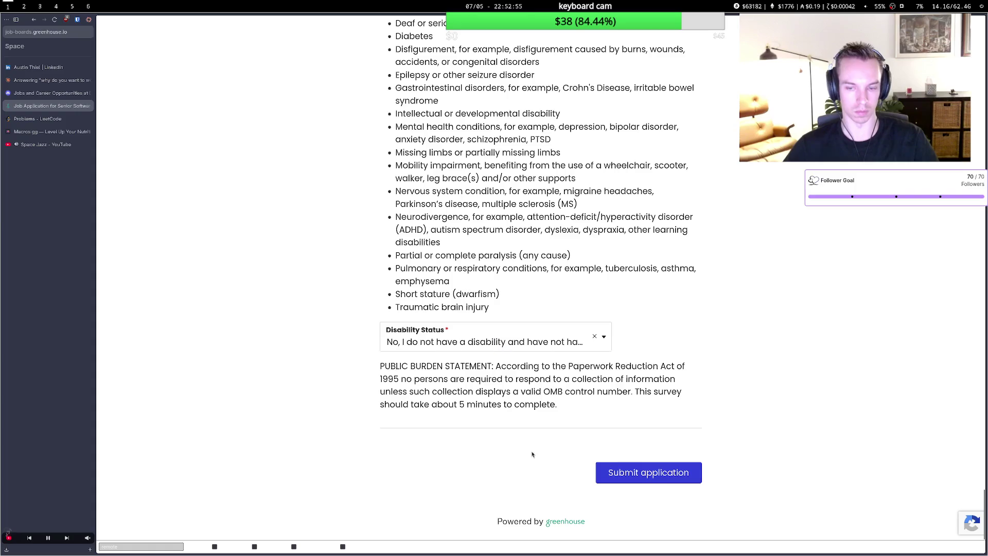
scroll(545, 459, "up", 9)
scroll(545, 453, "up", 15)
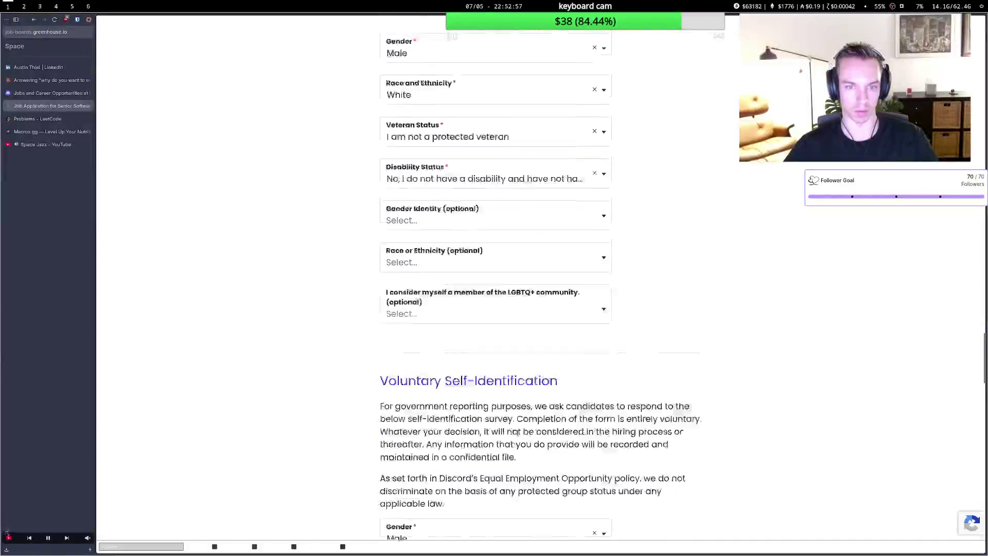
Review the completed form and submit the Discord application
scroll(517, 436, "up", 7)
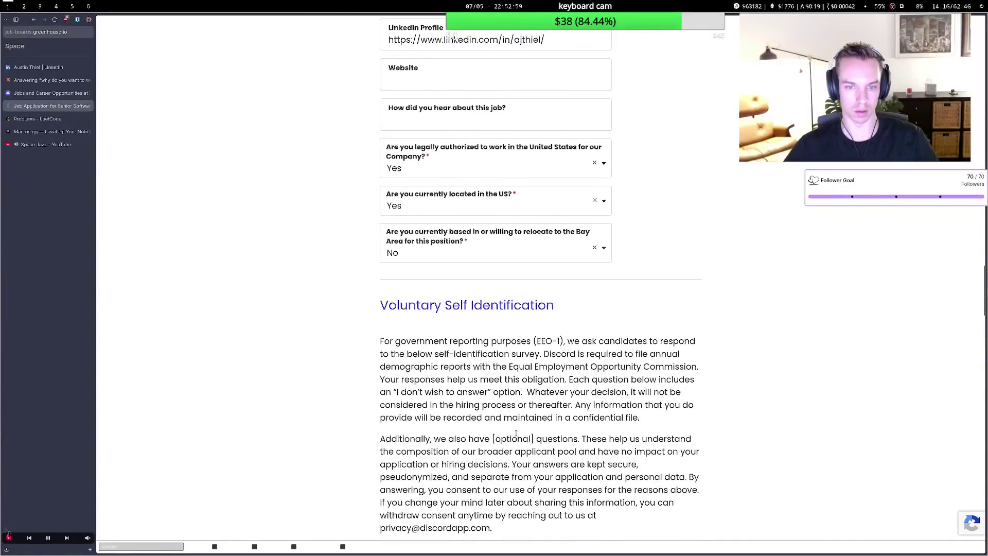
scroll(516, 433, "down", 5)
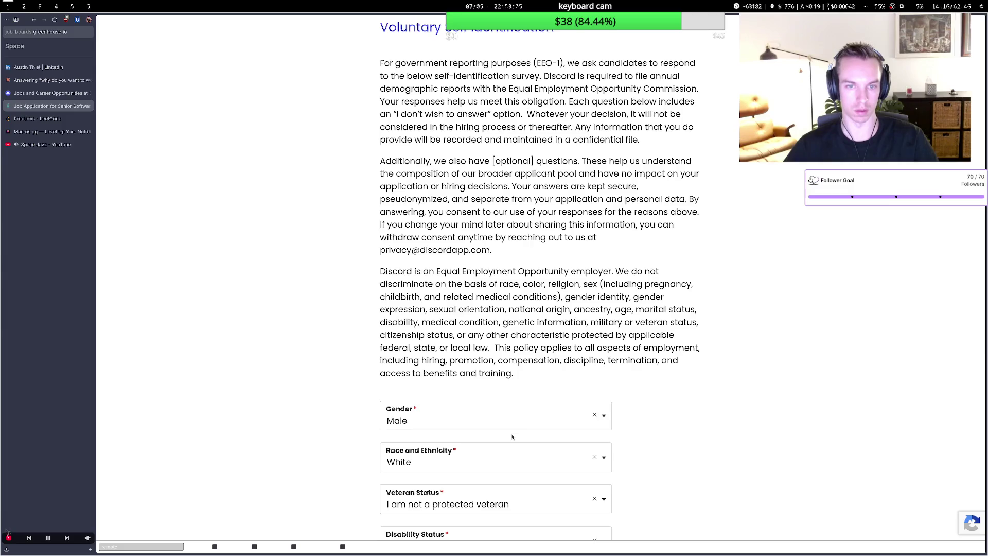
scroll(509, 437, "down", 20)
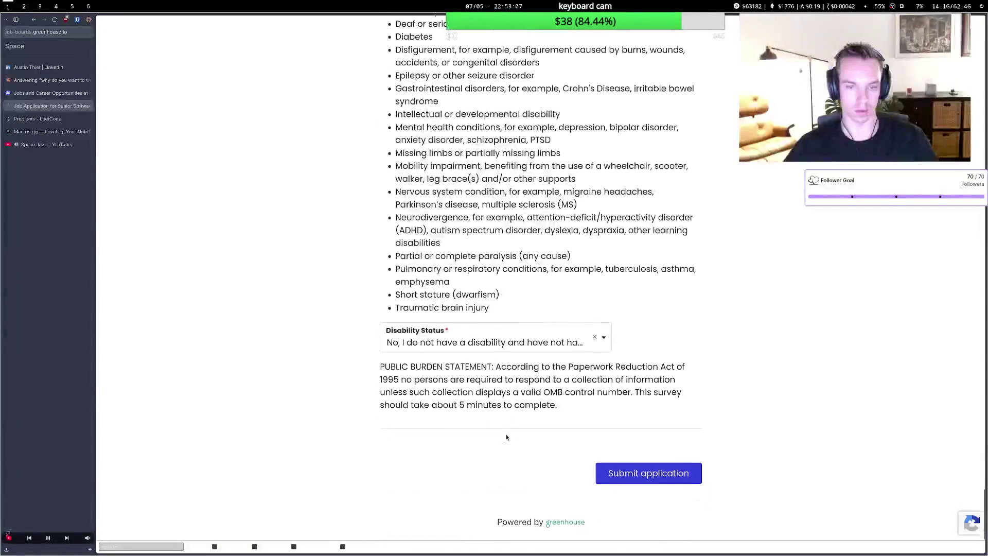
left_click(635, 478)
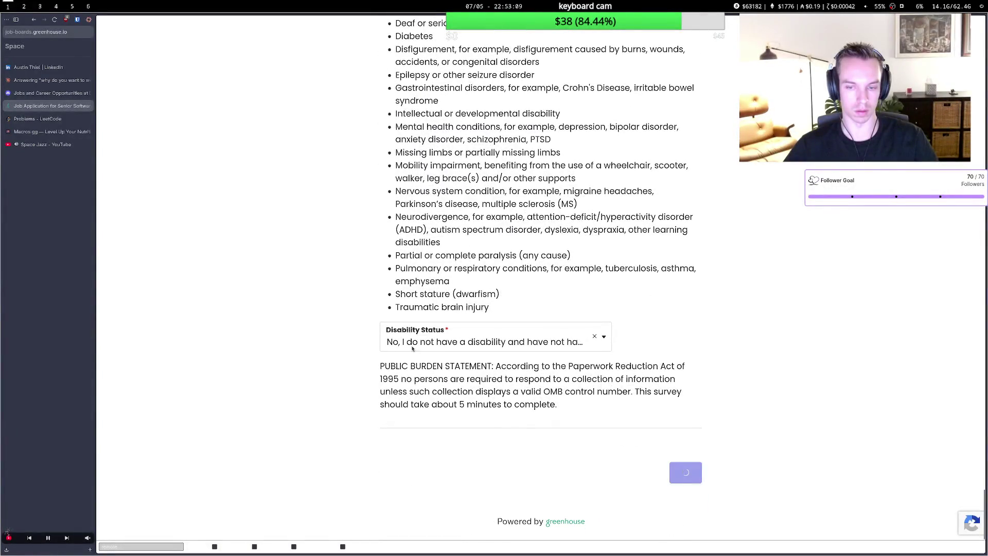
left_click(41, 95)
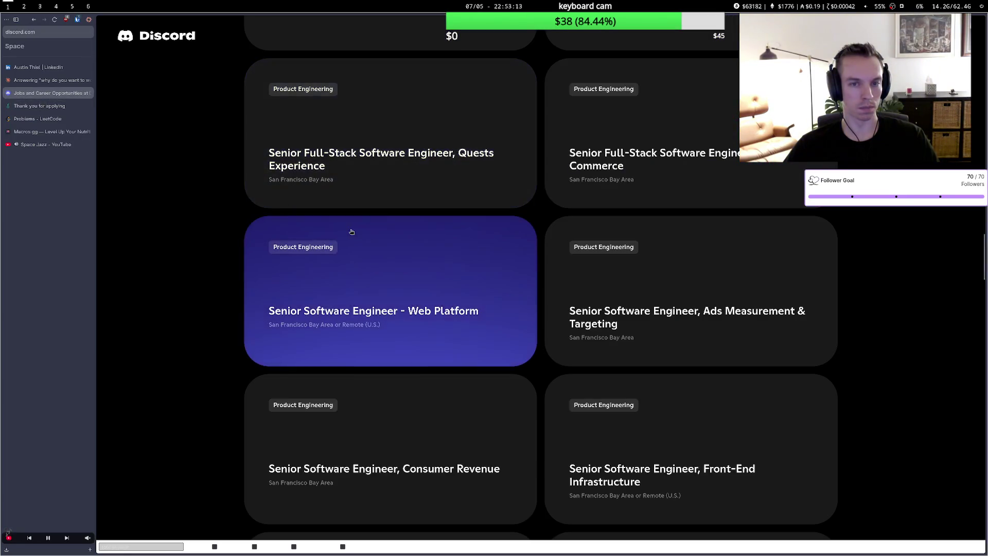
Browse Discord's Product Engineering listings and open Senior Software Engineer, Ads Measurement & Targeting
scroll(412, 280, "up", 4)
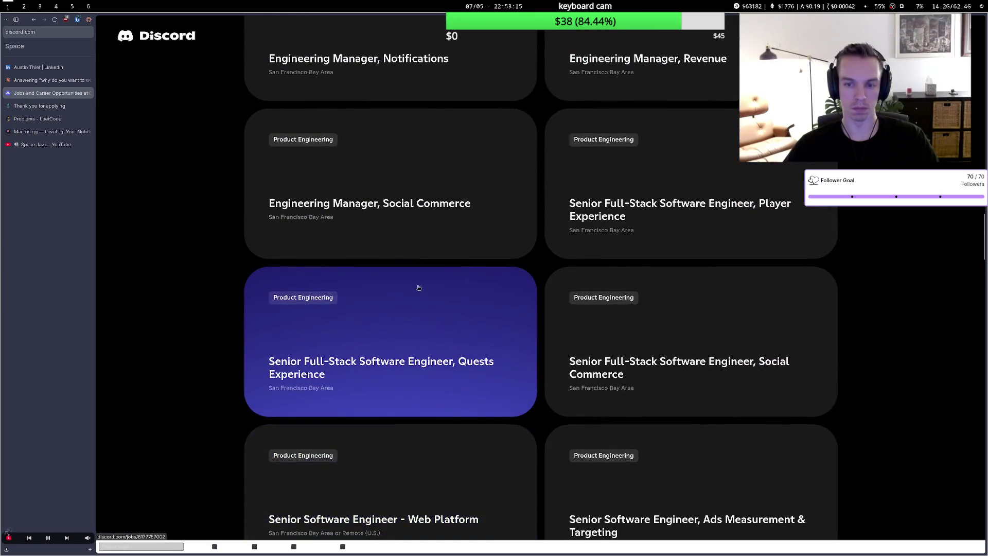
scroll(440, 339, "up", 1)
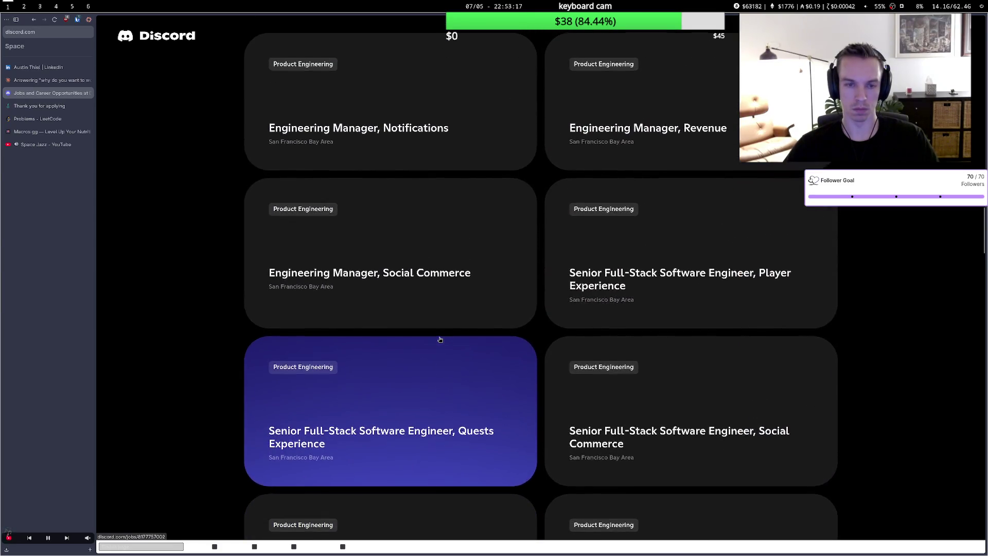
scroll(664, 238, "up", 1)
scroll(618, 241, "up", 2)
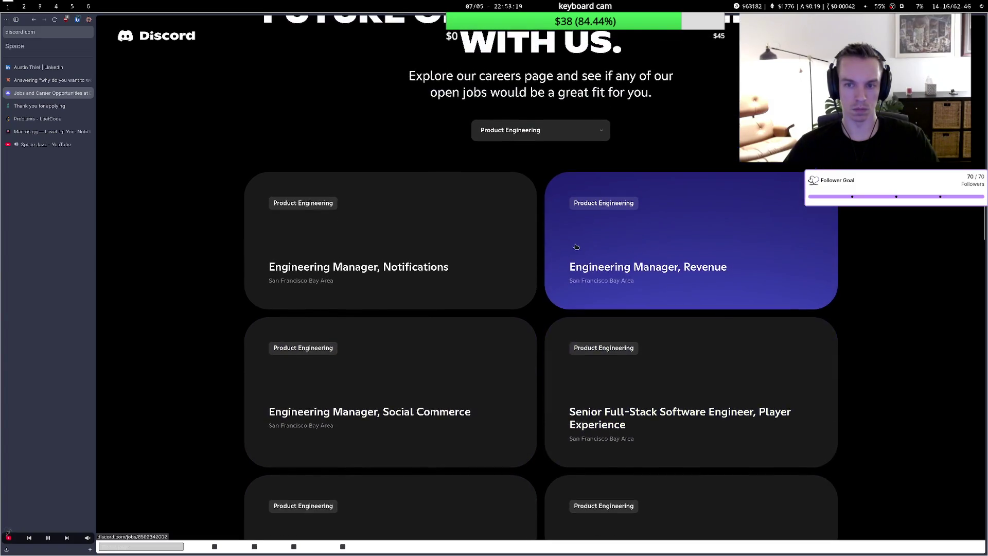
scroll(676, 307, "down", 1)
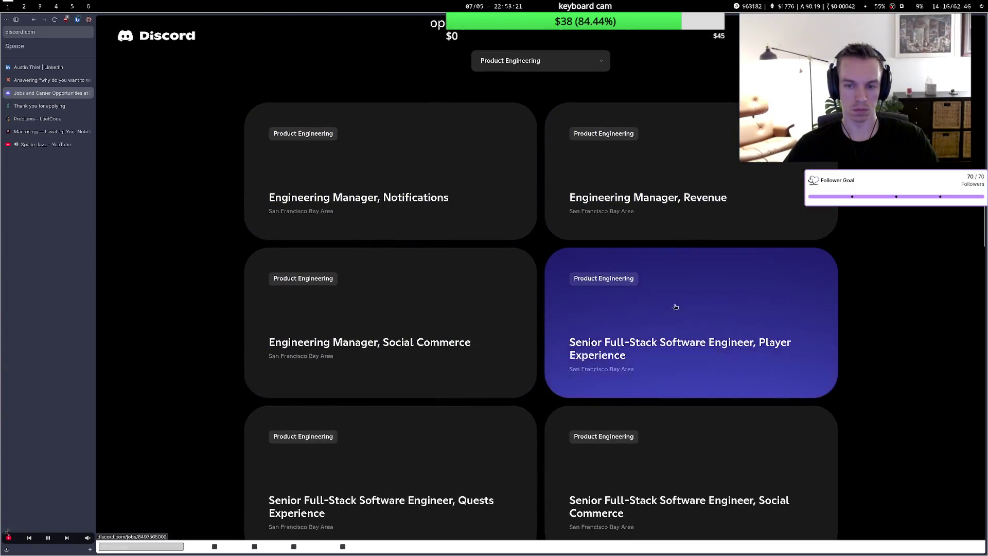
scroll(676, 301, "down", 4)
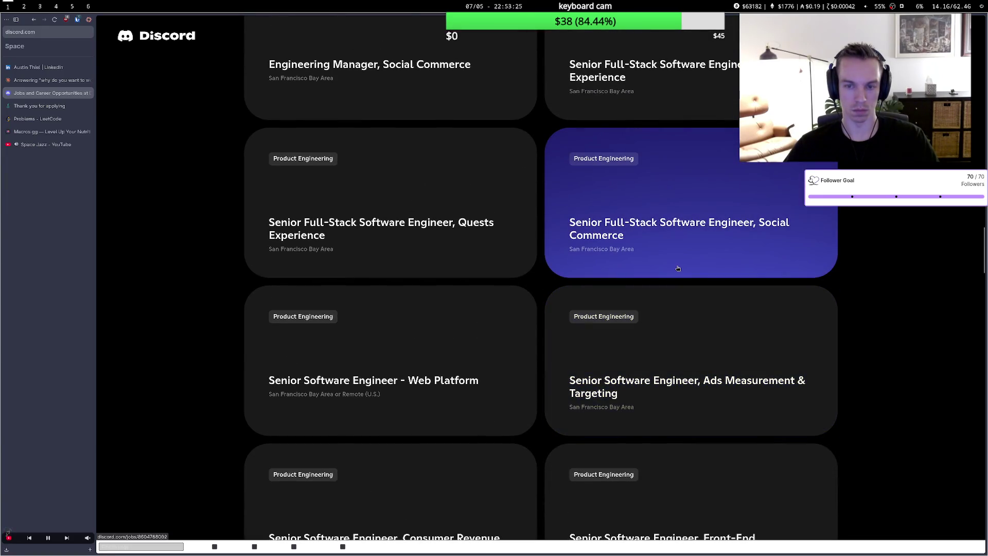
scroll(666, 332, "down", 2)
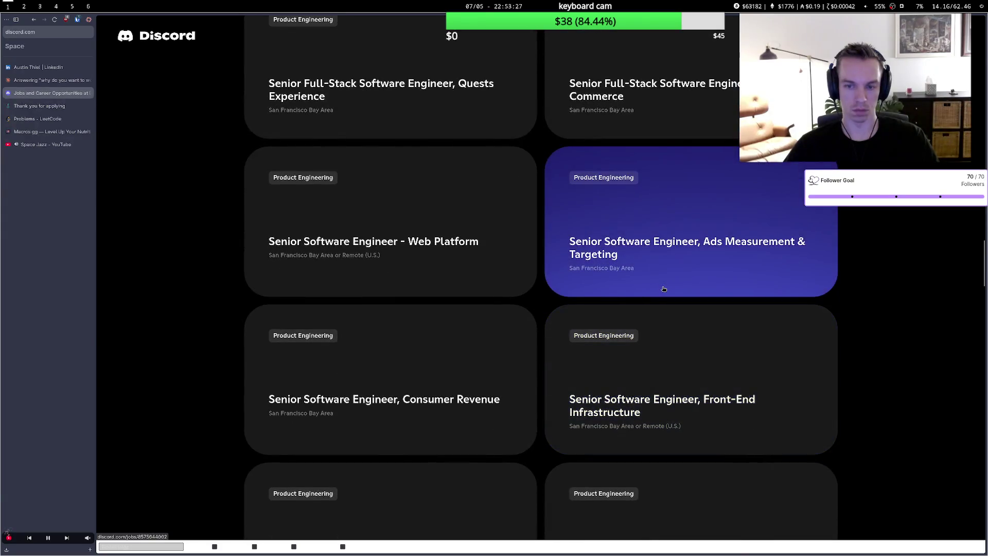
scroll(664, 290, "down", 1)
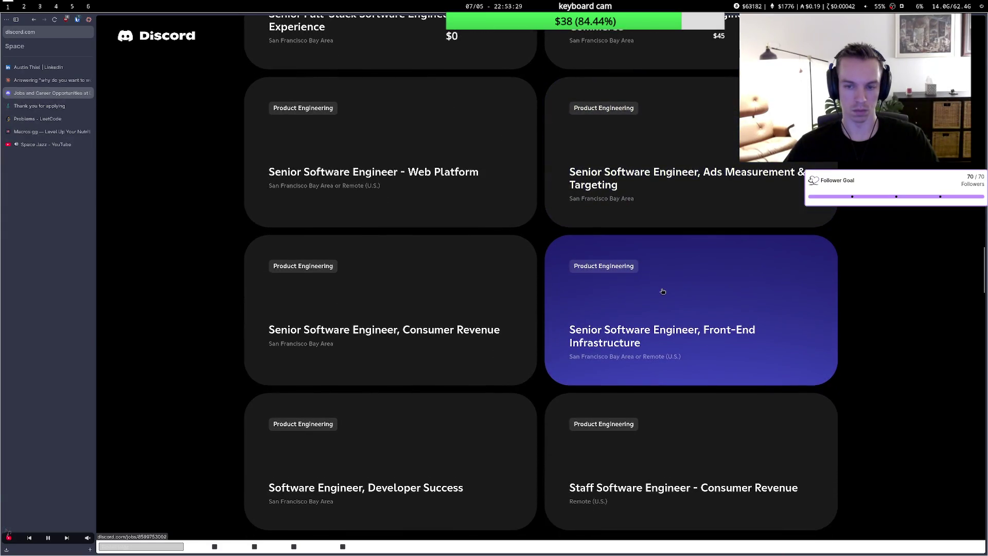
scroll(663, 292, "down", 1)
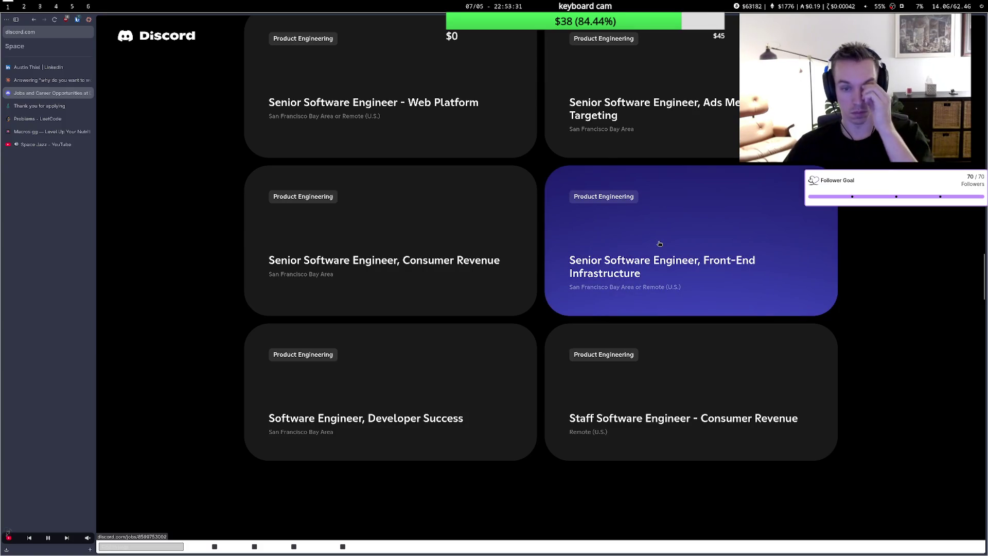
scroll(660, 243, "up", 1)
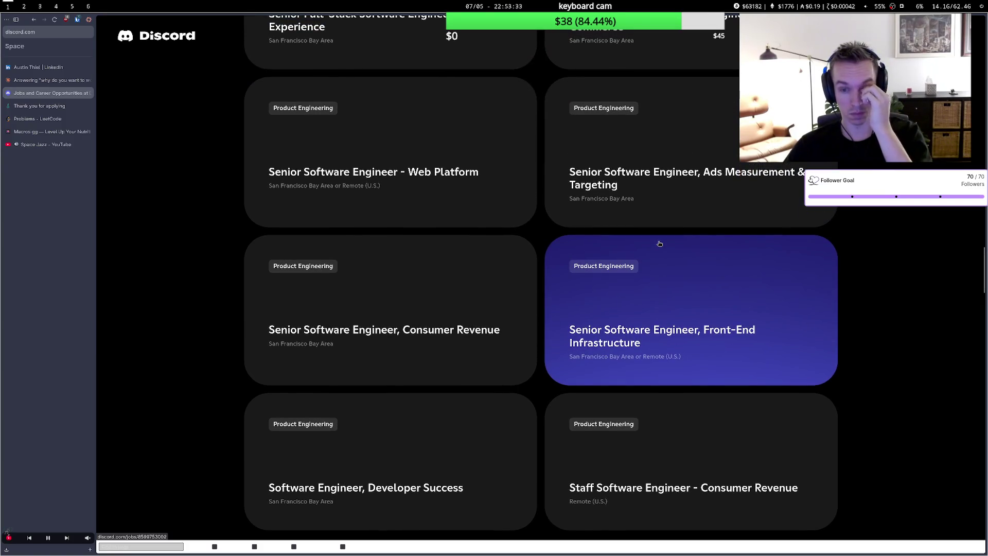
scroll(660, 243, "up", 1)
scroll(648, 278, "up", 1)
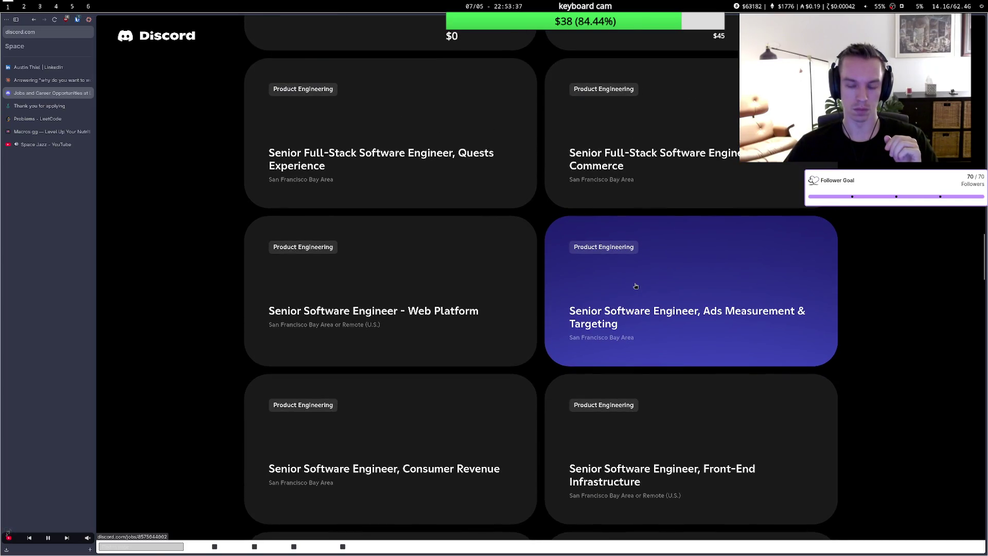
scroll(637, 284, "down", 1)
scroll(644, 362, "up", 2)
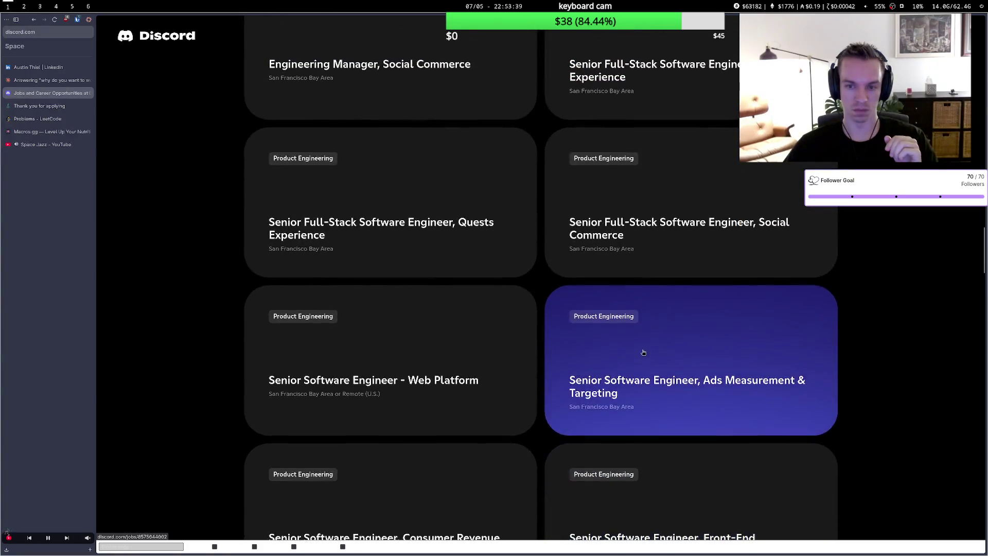
left_click(640, 353)
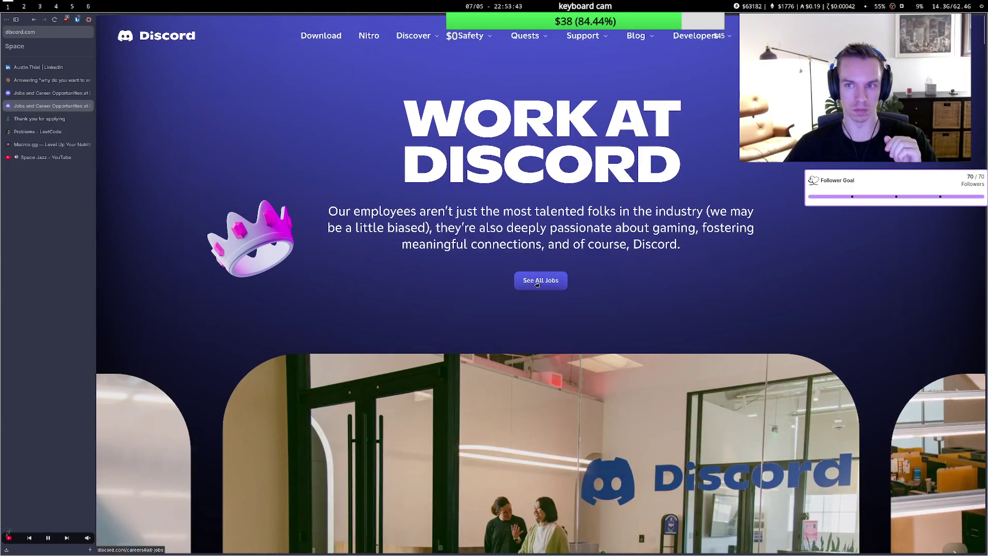
Read the Senior Software Engineer, Ads Measurement & Targeting posting and open its Greenhouse application
scroll(536, 281, "down", 10)
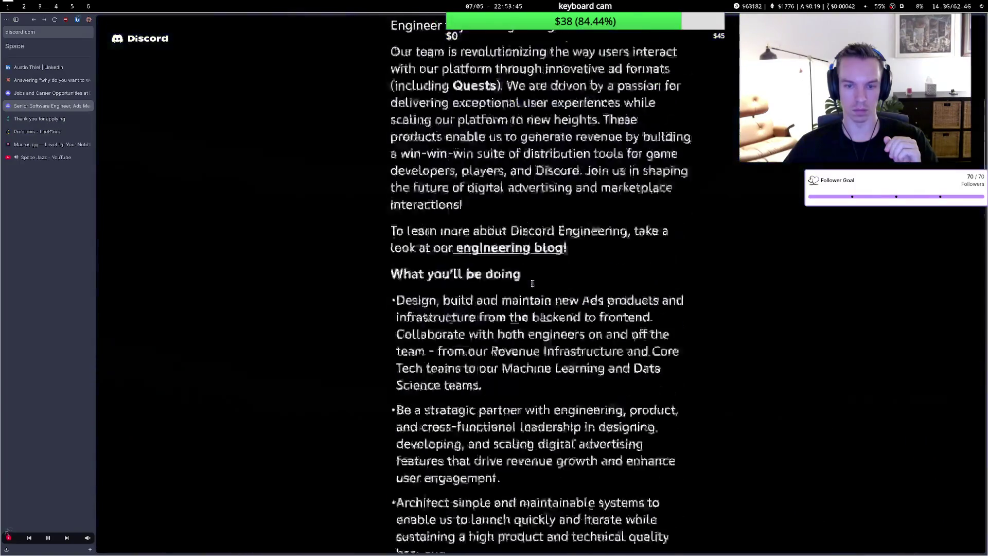
scroll(534, 286, "up", 10)
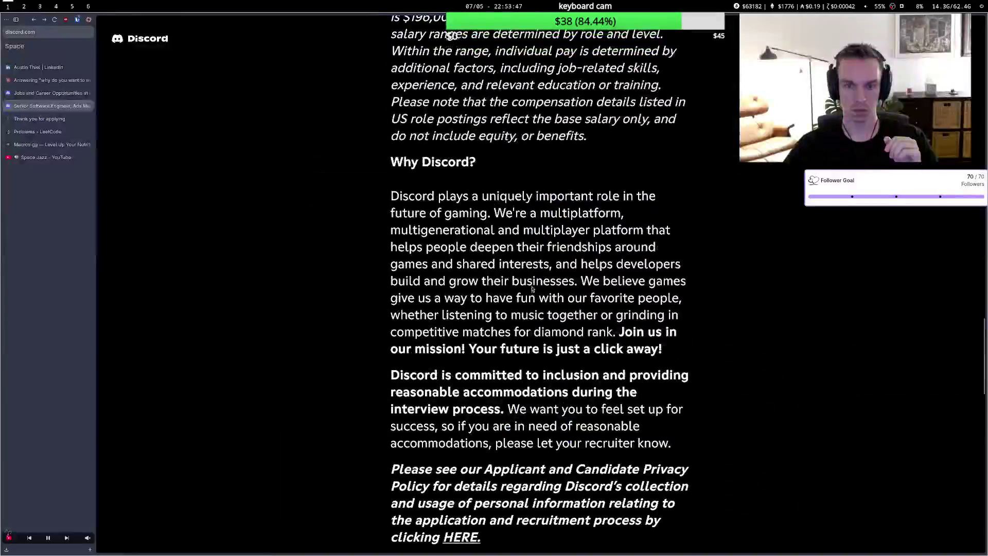
scroll(532, 286, "up", 7)
scroll(533, 309, "down", 10)
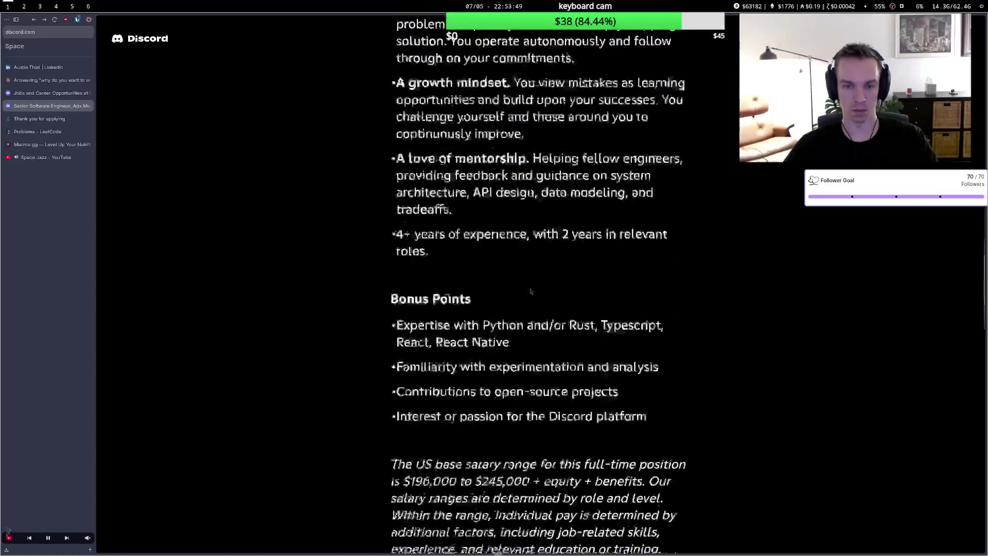
scroll(533, 364, "down", 10)
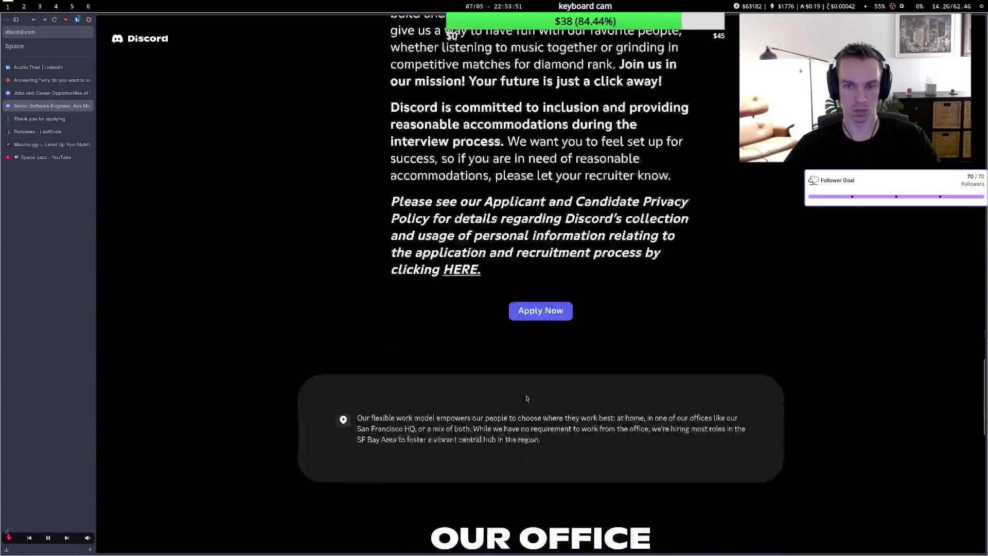
left_click(536, 303)
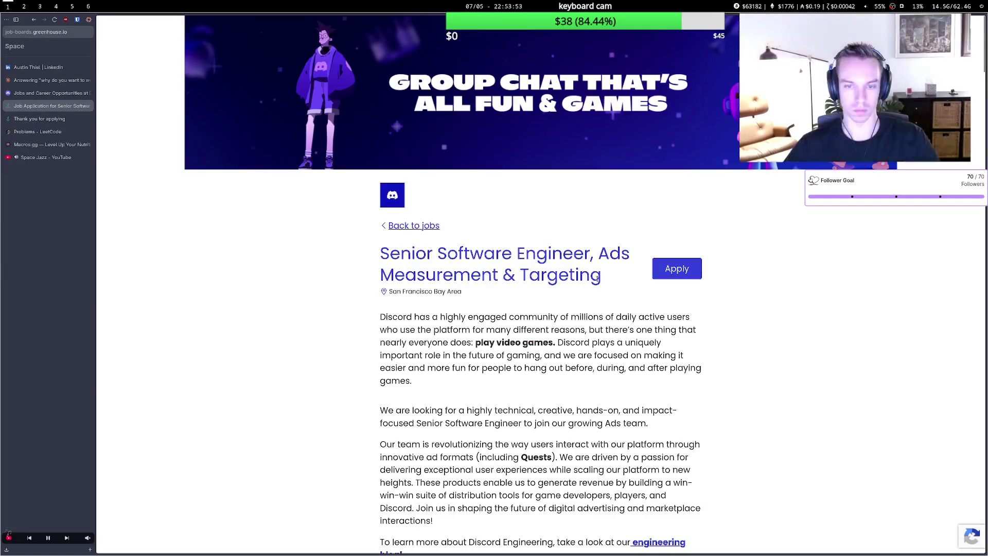
Review the Greenhouse job posting and jump to the MyGreenhouse-autofilled application form below
scroll(599, 278, "down", 4)
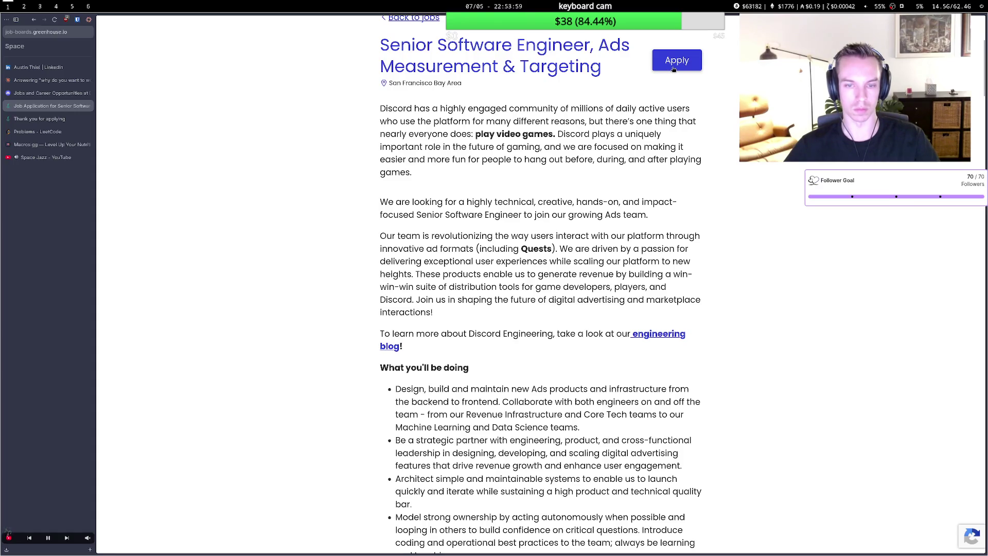
scroll(656, 105, "down", 10)
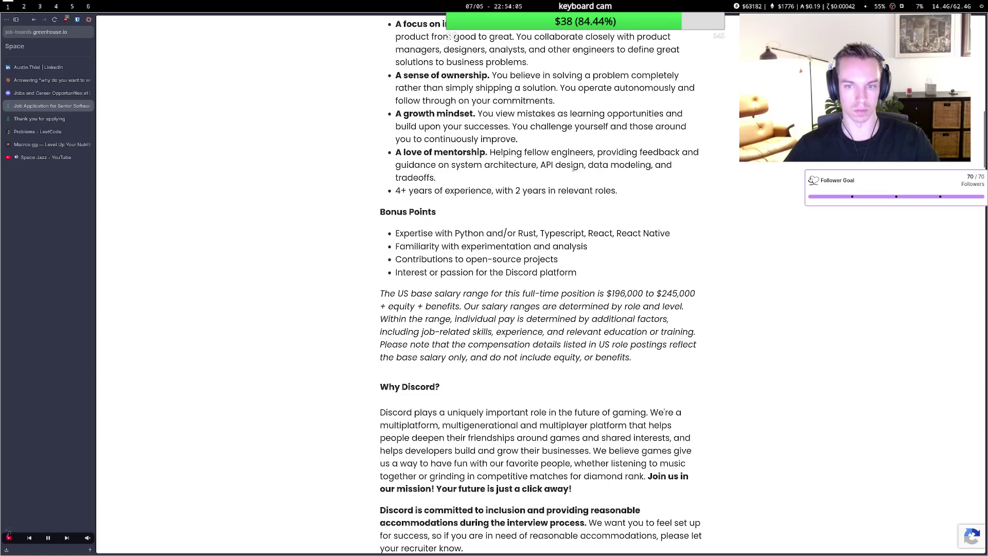
scroll(574, 168, "up", 5)
scroll(574, 168, "down", 3)
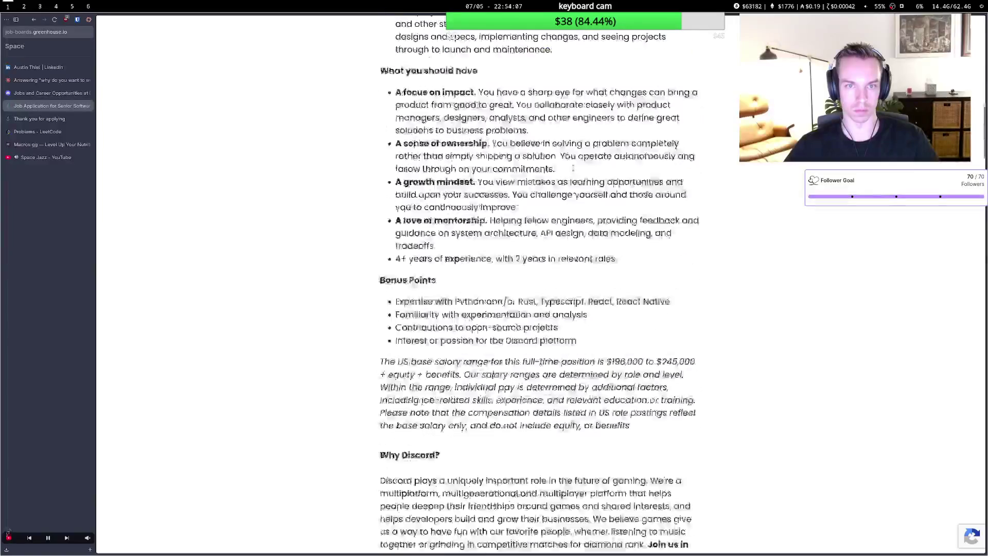
scroll(573, 169, "down", 10)
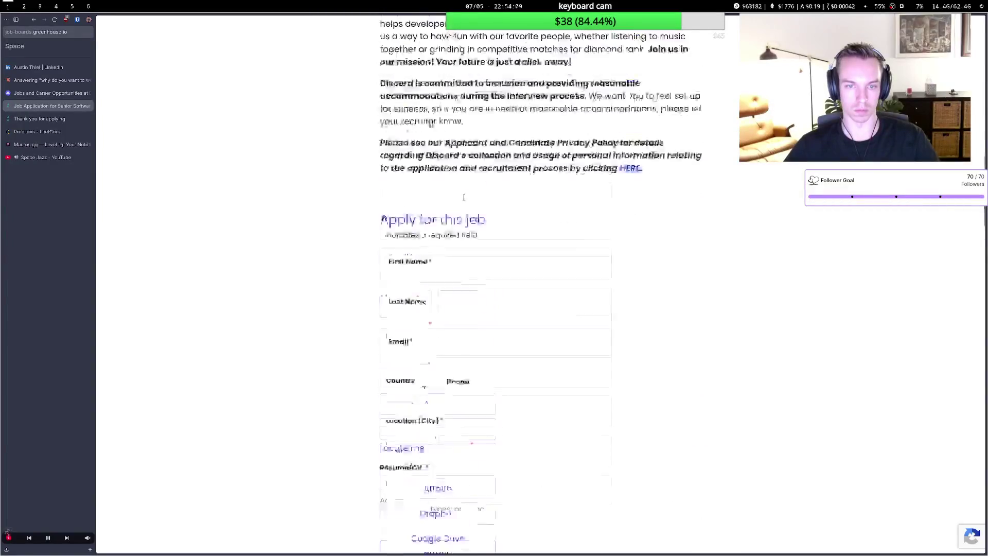
scroll(464, 197, "up", 20)
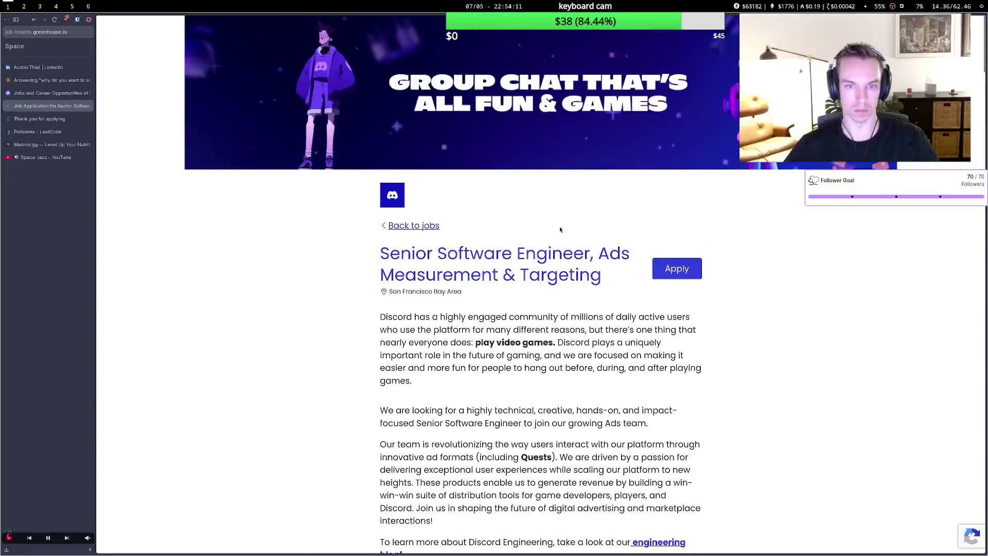
left_click(663, 269)
scroll(468, 263, "down", 5)
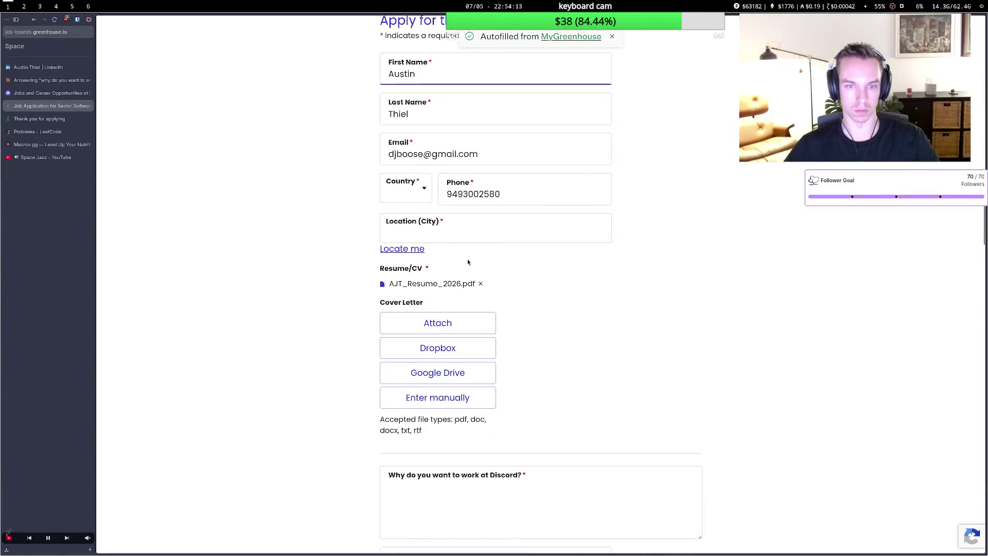
Set the Country field to United States +1
left_click(417, 202)
left_click(417, 212)
left_click(421, 235)
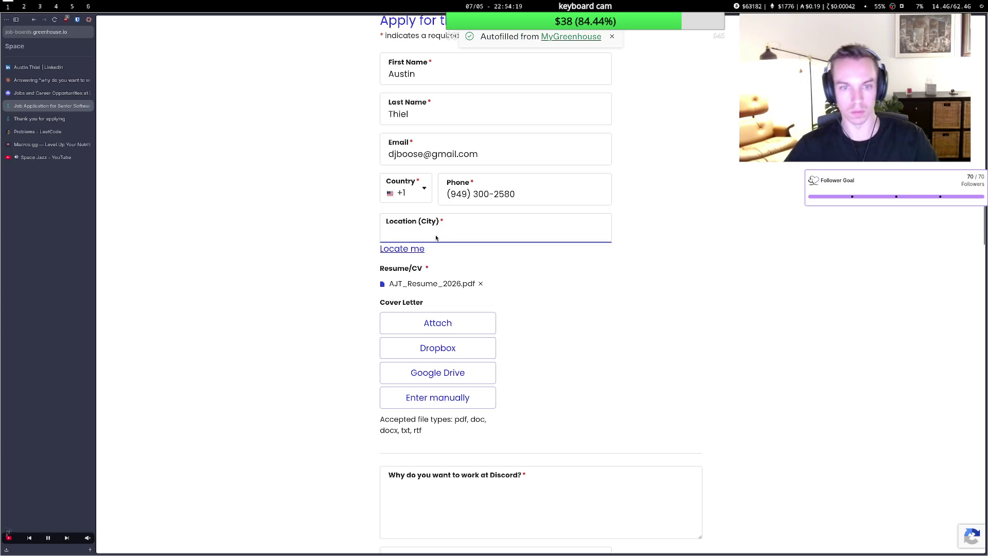
Copy the drafted answer paragraph from the Claude chat
key("ctrl+shift+Tab")
key("ctrl+shift+Tab")
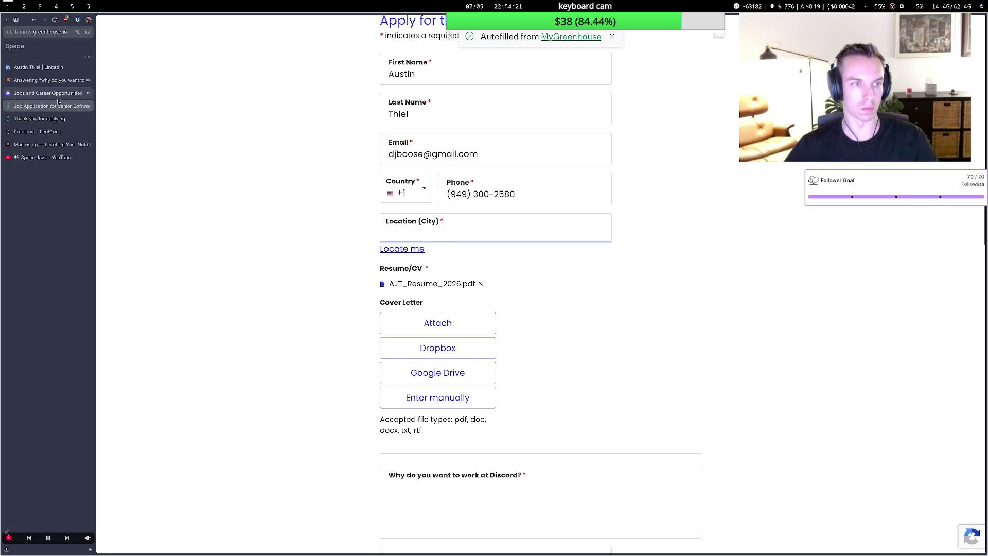
scroll(539, 282, "up", 3)
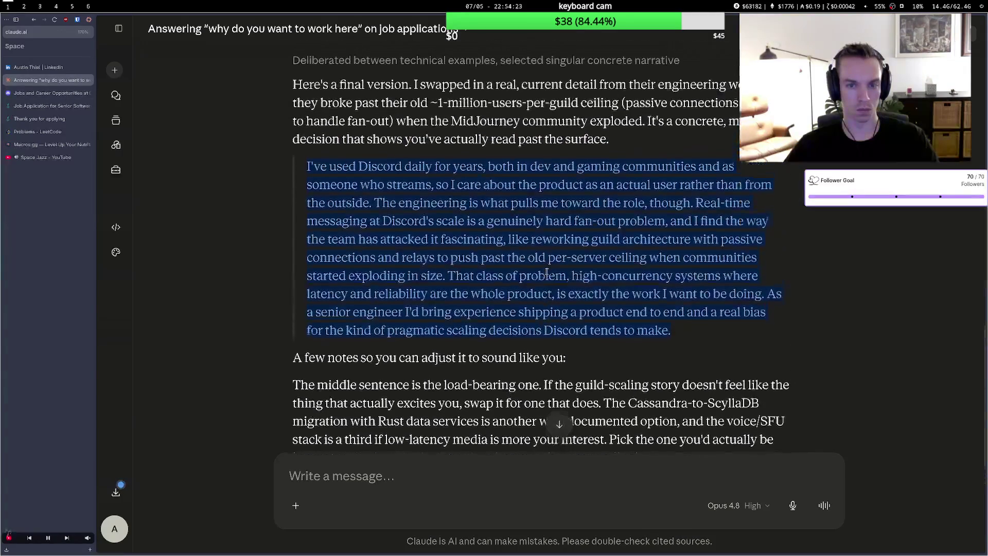
mouse_move(679, 335)
left_mouse_down()
mouse_move(314, 190)
mouse_move(307, 171)
left_mouse_up()
right_click(307, 171)
left_click(339, 178)
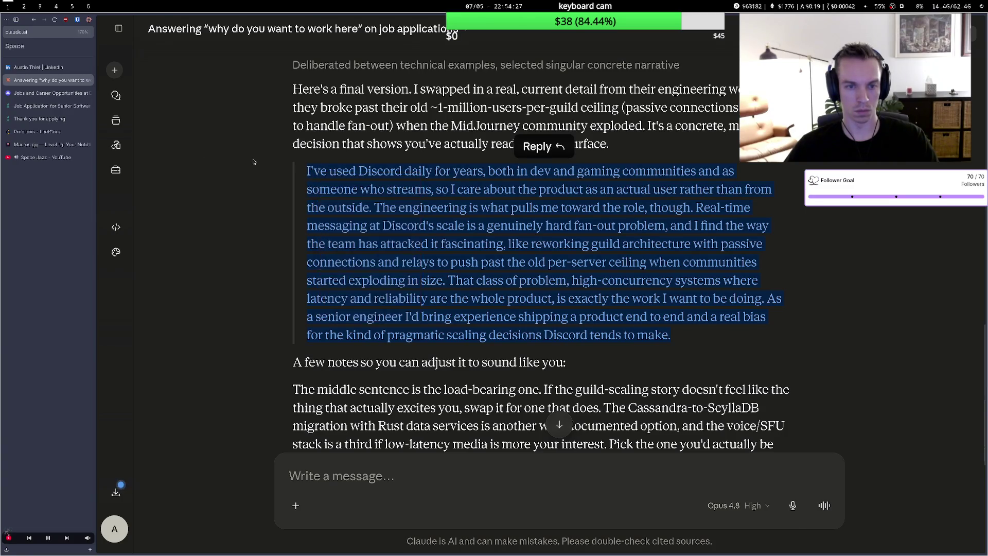
Paste the Claude answer into the 'Why do you want to work at Discord?' box
left_click(49, 93)
left_click(49, 105)
scroll(463, 381, "down", 3)
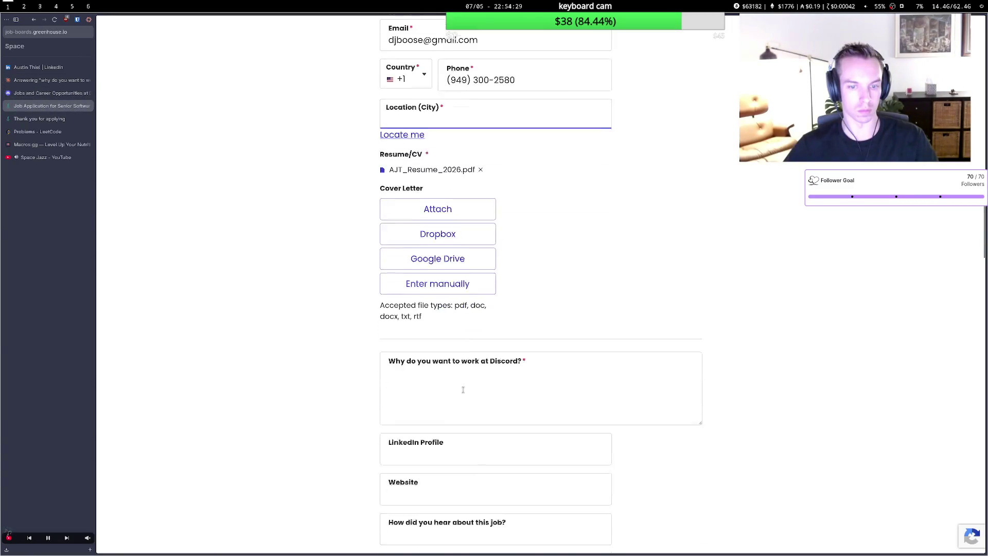
left_click(475, 381)
key("ctrl+v")
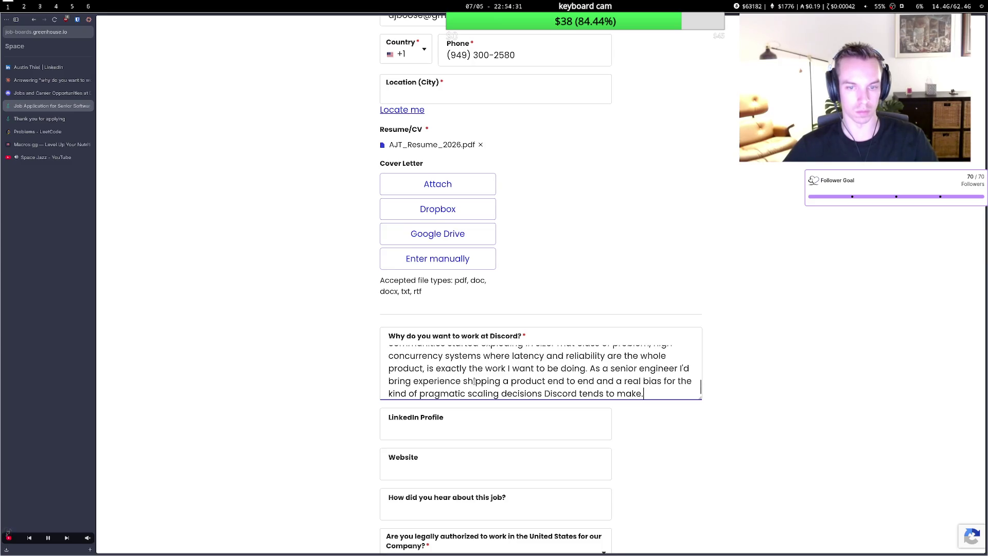
key("ctrl+a")
left_click(475, 382)
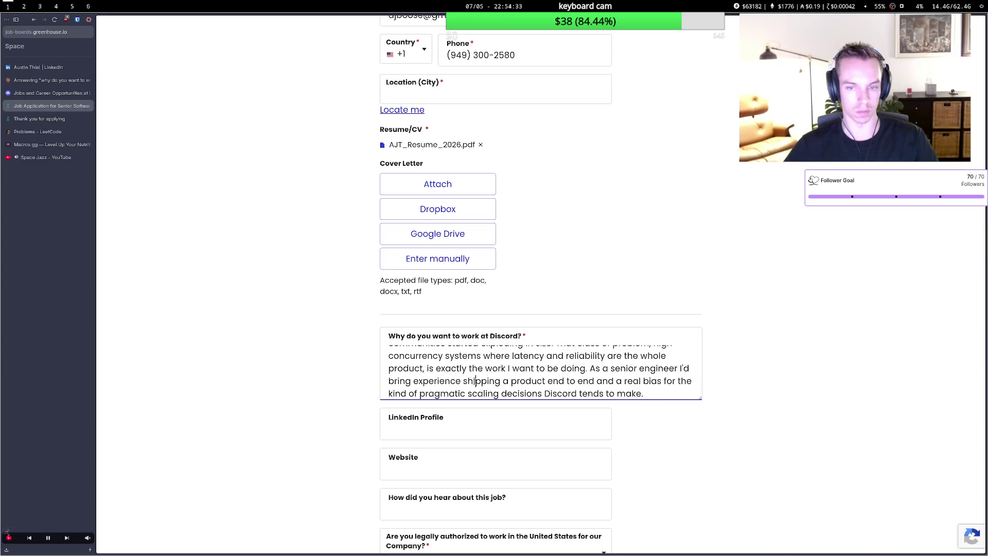
scroll(474, 382, "up", 3)
scroll(541, 301, "up", 4)
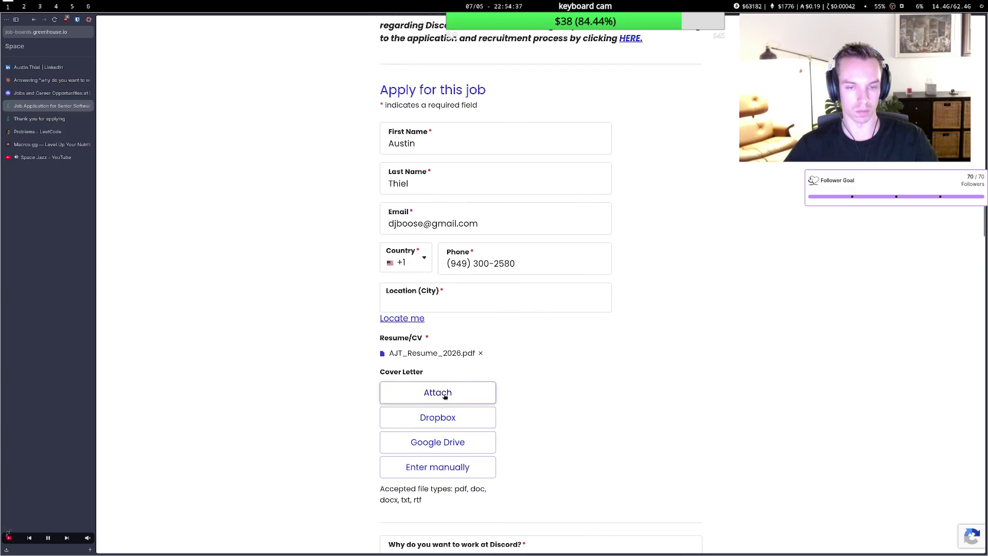
scroll(445, 396, "up", 1)
left_click(463, 371)
Set Location (City) to Houston, Texas, United States and clear stray text from LinkedIn Profile
type("Houston")
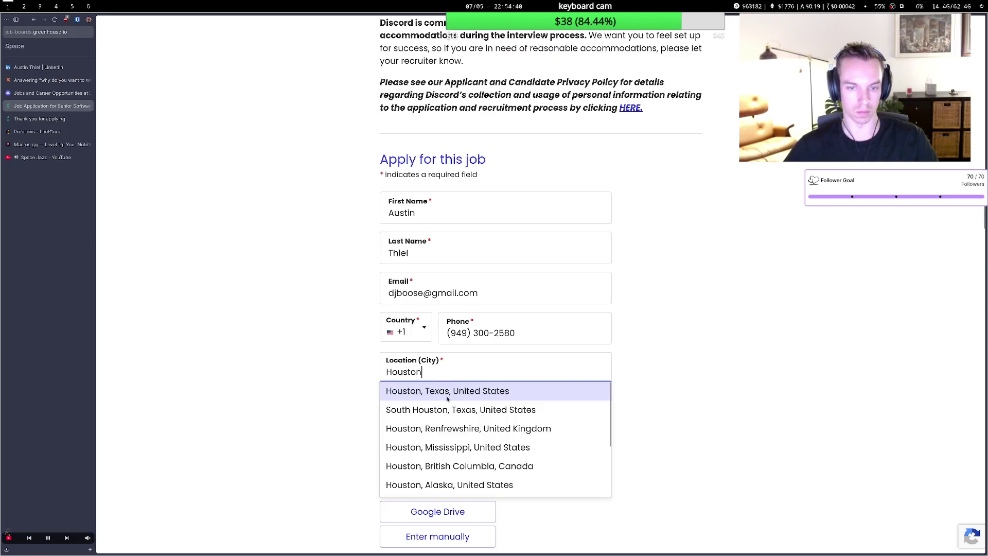
key("Return")
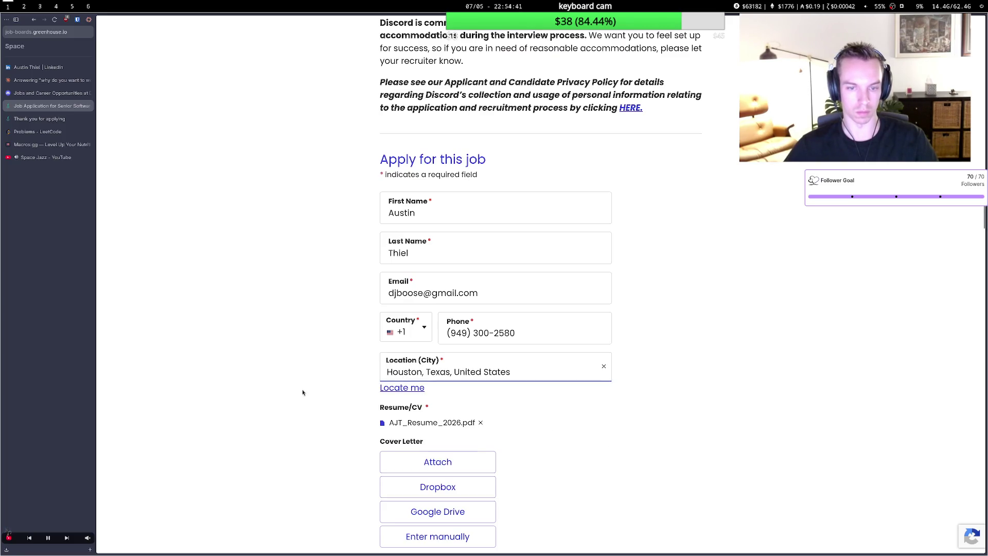
scroll(303, 393, "down", 7)
scroll(354, 382, "down", 1)
left_click(425, 295)
type("I've used Discord daily for years, both in dev and gaming communities and as someone who streams, so I care about the product as an actual user rather than from the outside. The engineering is what pulls me toward the role, though. Real-time messaging at")
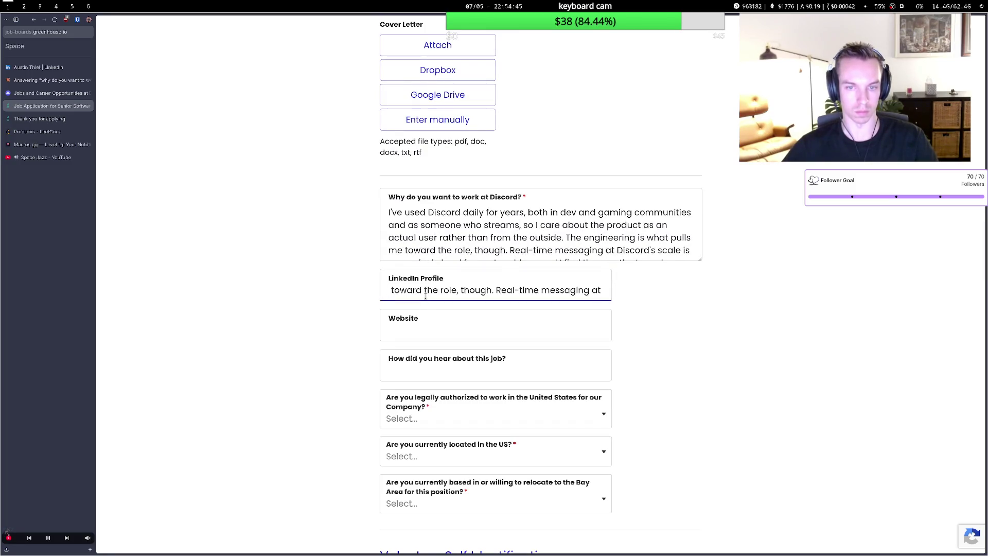
key("ctrl+a")
key("BackSpace")
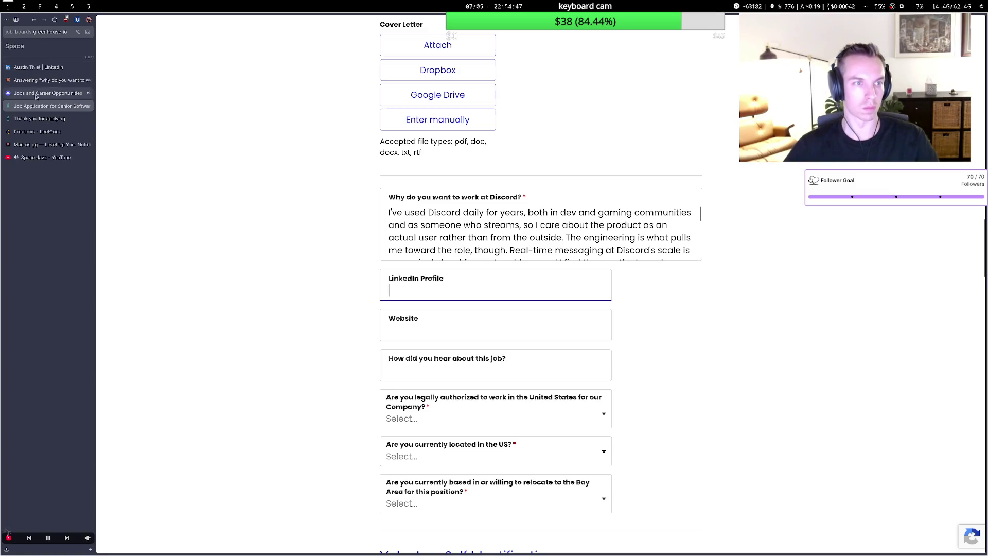
Close the 'Thank you for applying' tab and return to the application form
left_click(44, 120)
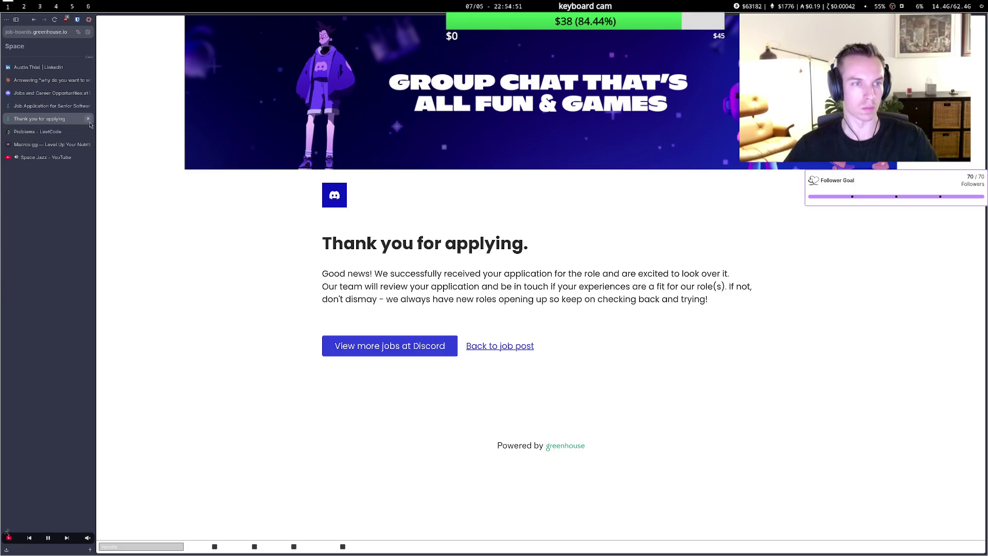
left_click(88, 119)
left_click(29, 79)
left_click(28, 67)
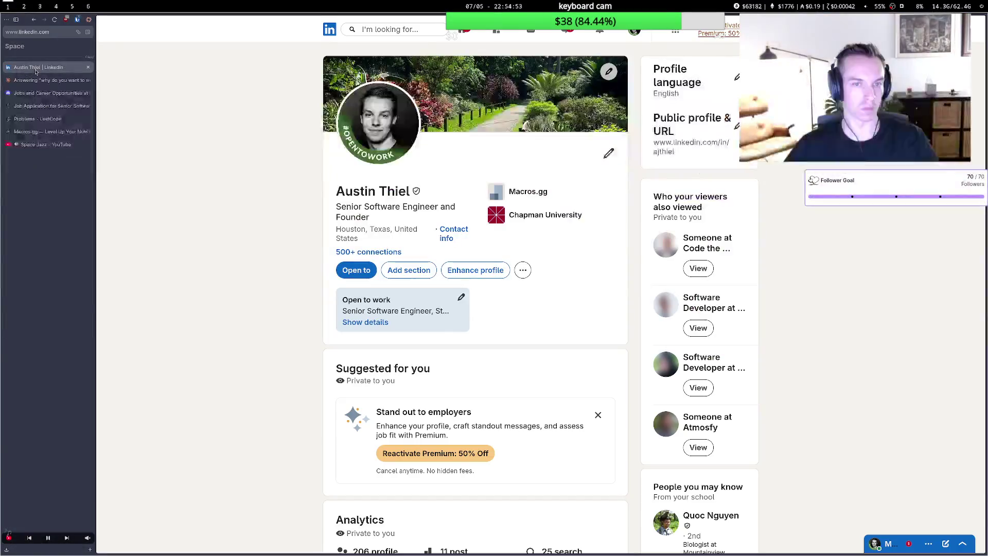
left_click(40, 93)
left_click(50, 105)
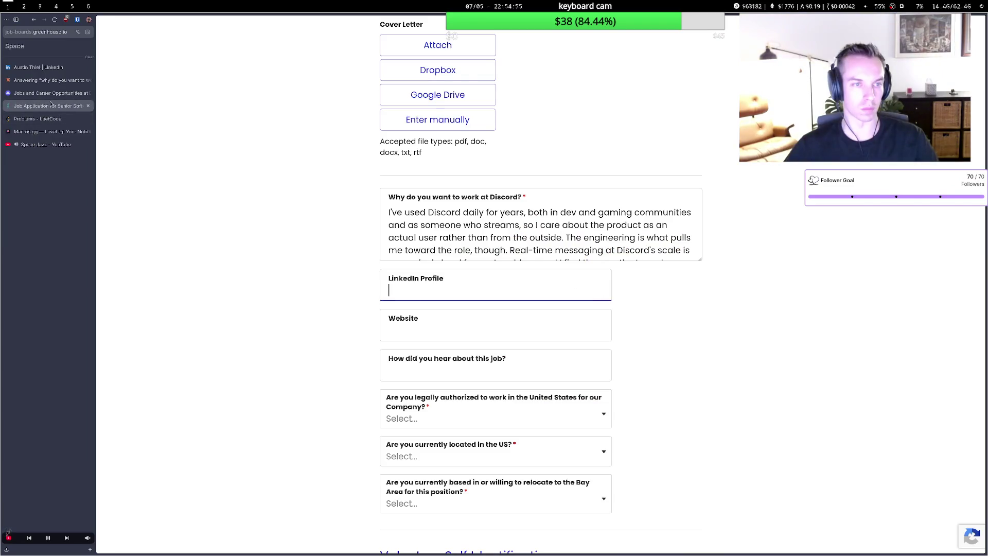
Copy the applicant's LinkedIn profile URL and paste it into the LinkedIn Profile field
left_click(46, 68)
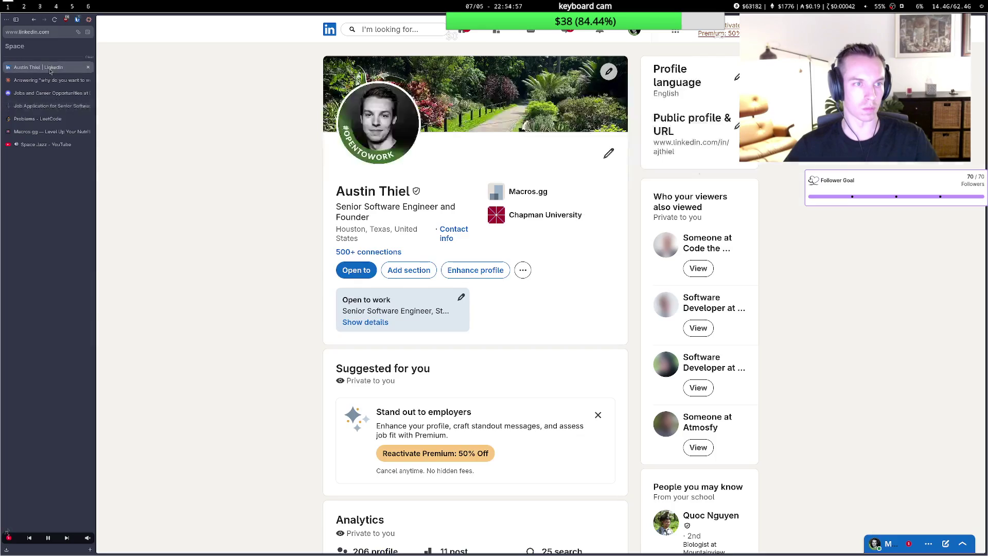
left_click(45, 34)
key("Escape")
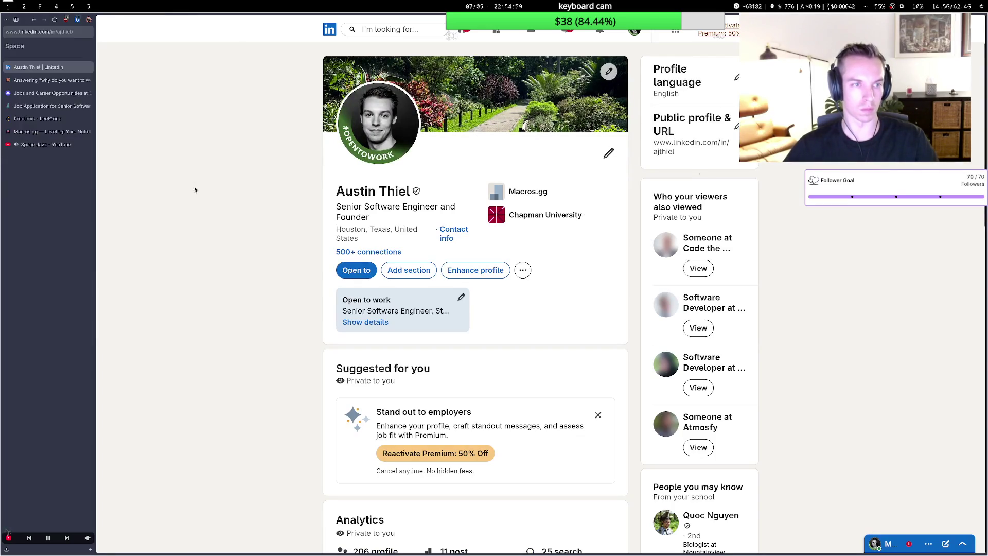
left_click(52, 93)
left_click(56, 82)
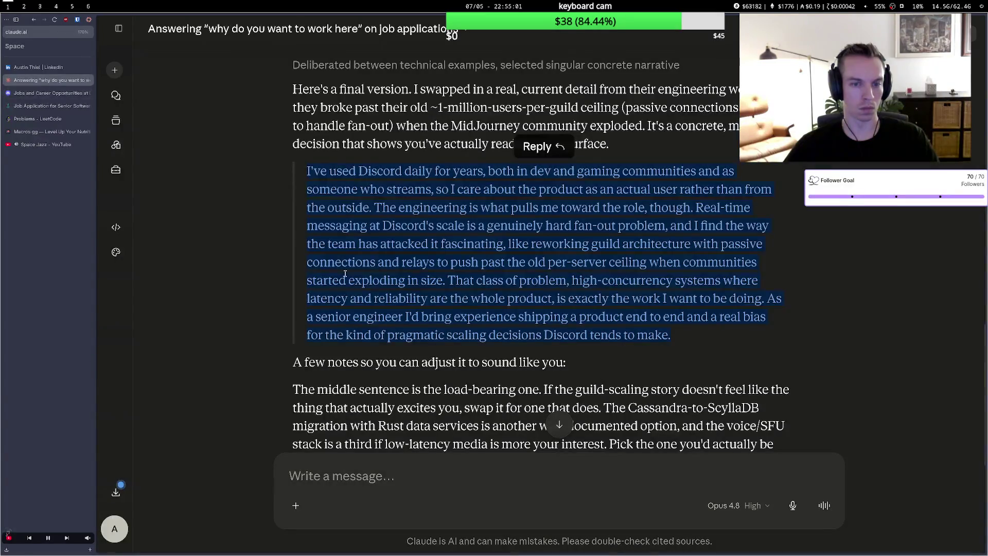
left_click(50, 106)
key("ctrl+v")
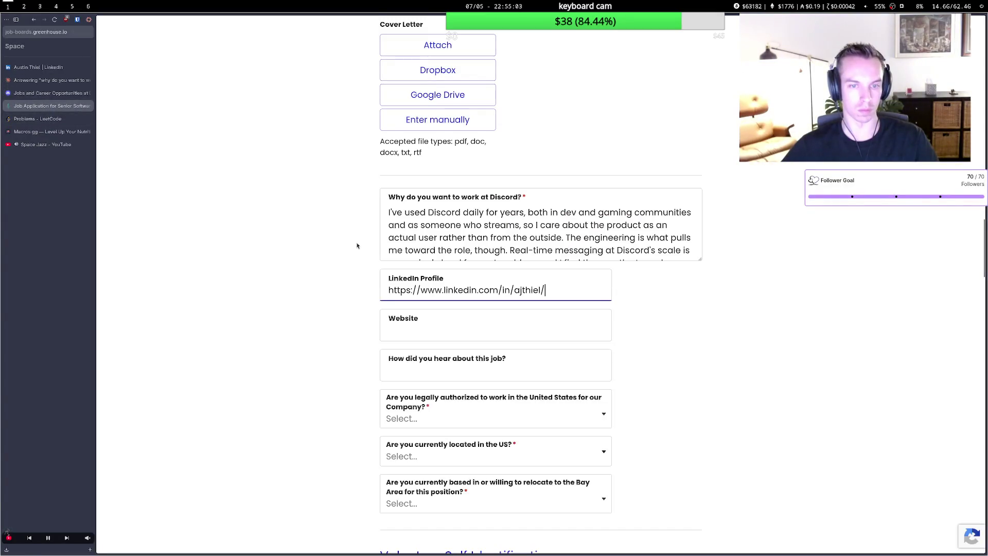
scroll(360, 257, "down", 3)
Answer Yes to work authorization and US location, and No to Bay Area relocation
left_click(416, 280)
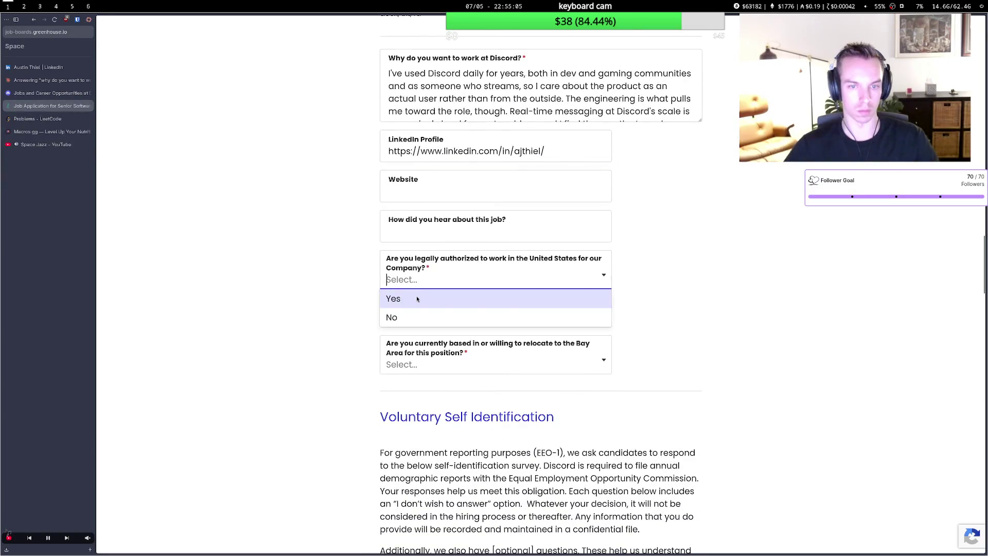
left_click(419, 299)
left_click(423, 319)
left_click(424, 338)
left_click(425, 362)
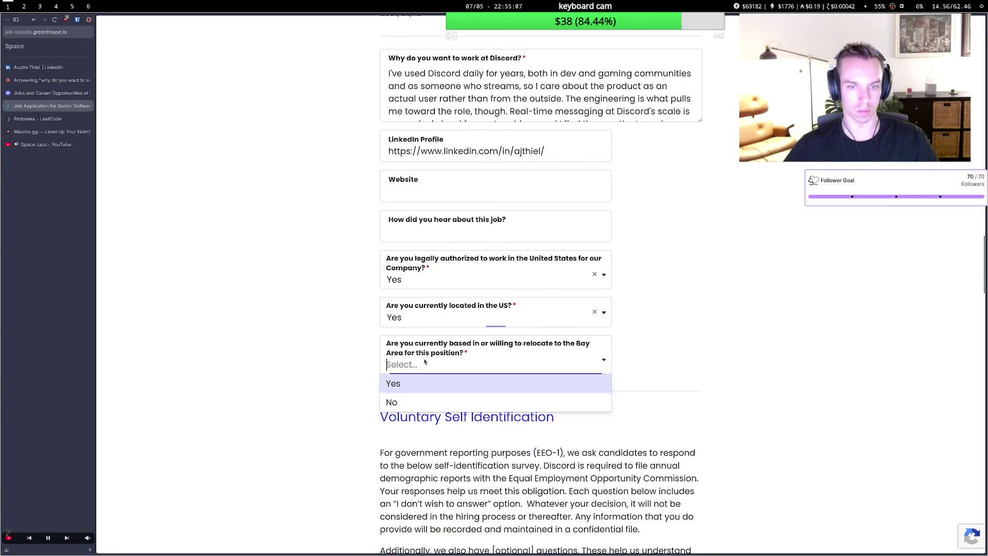
left_click(422, 383)
left_click(421, 364)
left_click(412, 402)
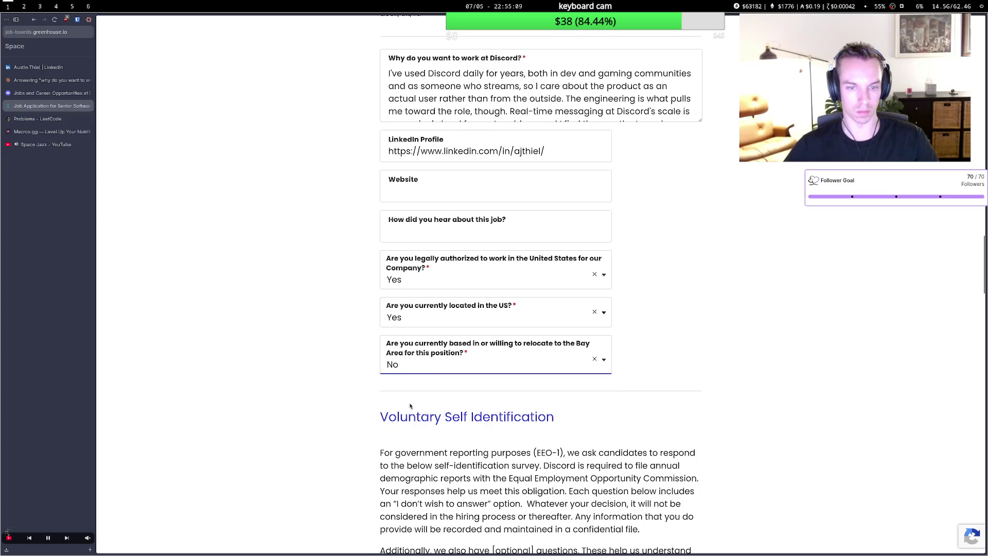
scroll(353, 415, "down", 5)
scroll(353, 414, "down", 8)
Set Gender Male, Race White, not a protected veteran, no disability; leave gender identity blank
left_click(432, 187)
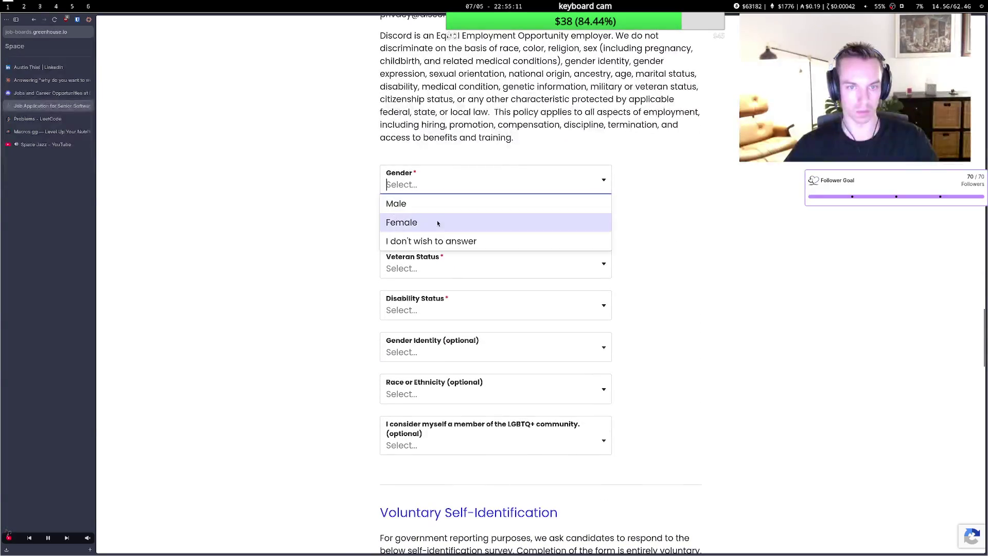
left_click(412, 204)
left_click(478, 227)
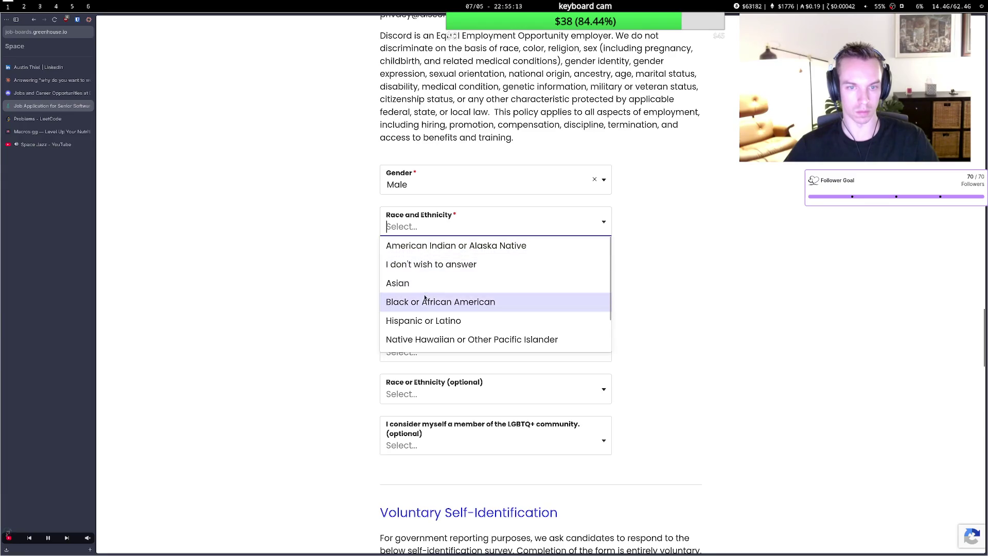
scroll(435, 278, "down", 1)
left_click(441, 341)
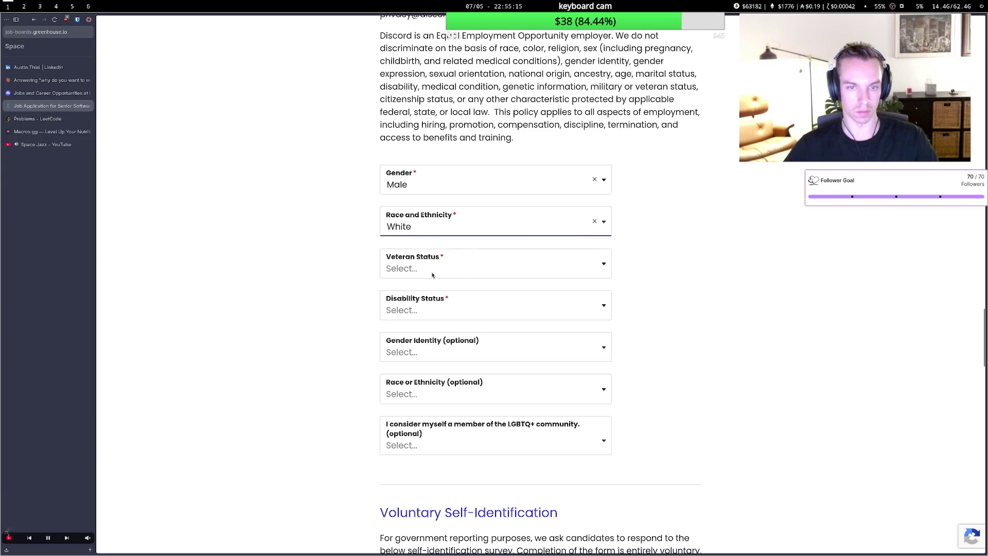
left_click(432, 273)
left_click(431, 289)
left_click(431, 309)
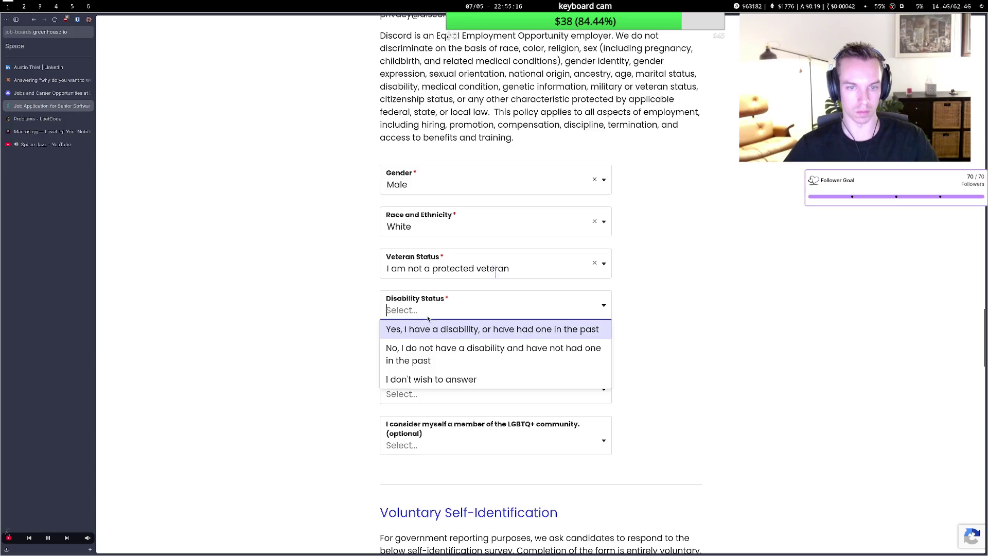
left_click(430, 355)
left_click(431, 361)
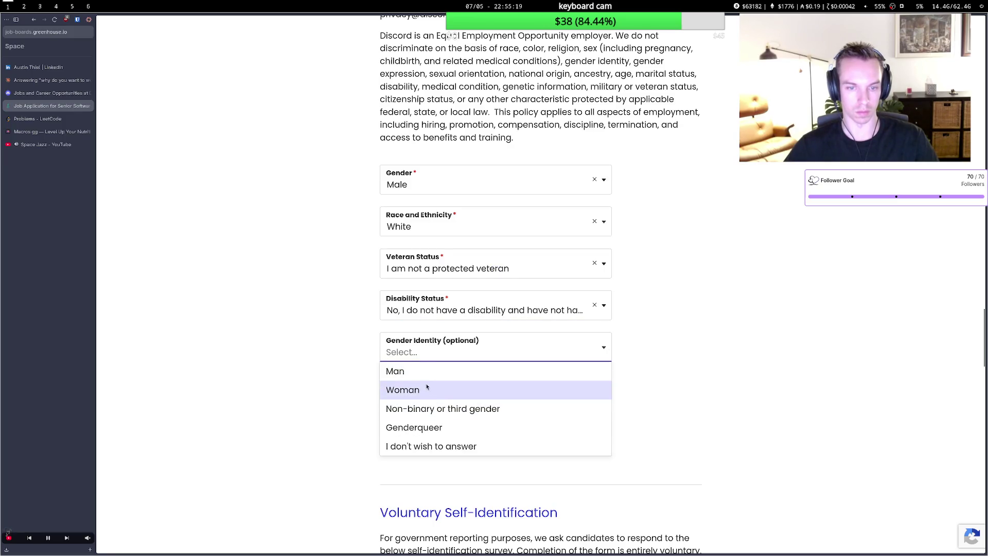
left_click(427, 372)
key("BackSpace")
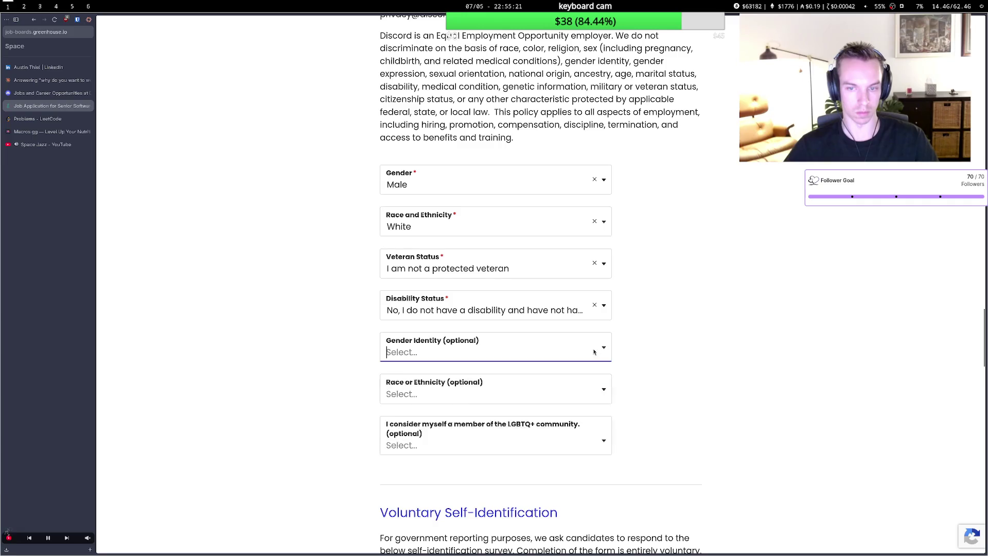
scroll(515, 309, "down", 5)
scroll(662, 318, "down", 4)
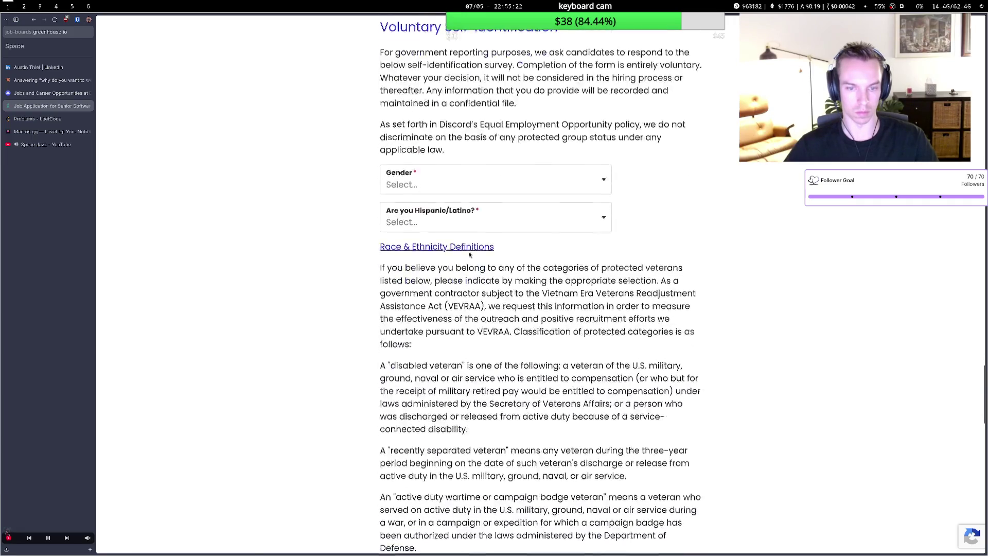
In the self-identification survey, choose Gender Male, Hispanic/Latino No, and race White
left_click(467, 181)
left_click(435, 205)
left_click(435, 220)
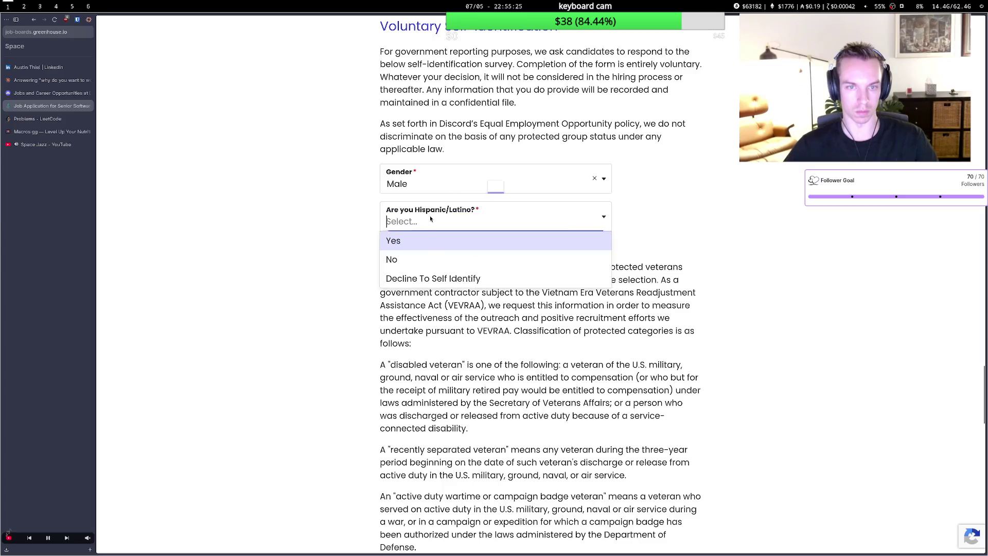
left_click(435, 259)
scroll(431, 269, "down", 3)
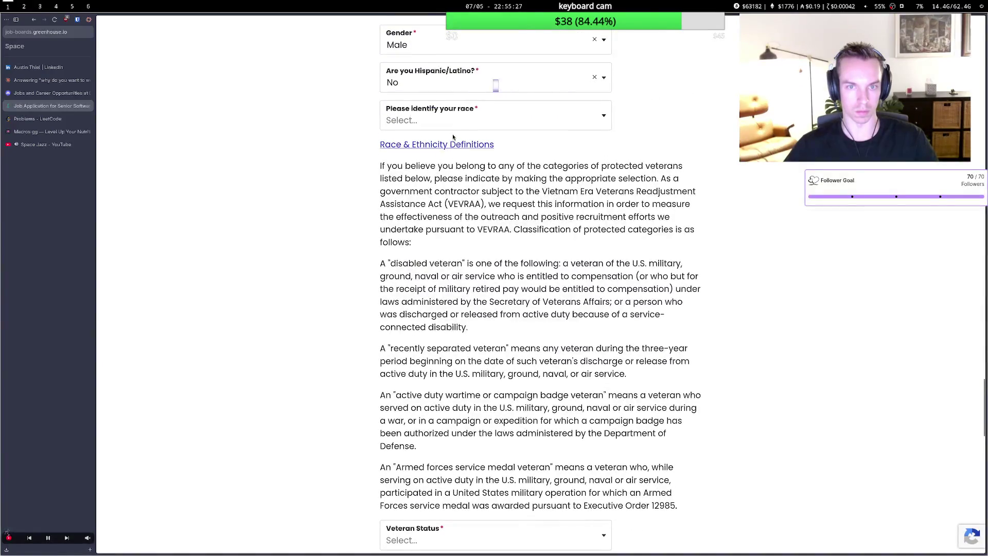
left_click(452, 121)
left_click(449, 205)
Answer not a protected veteran and no disability, then submit the Discord application
scroll(453, 257, "down", 5)
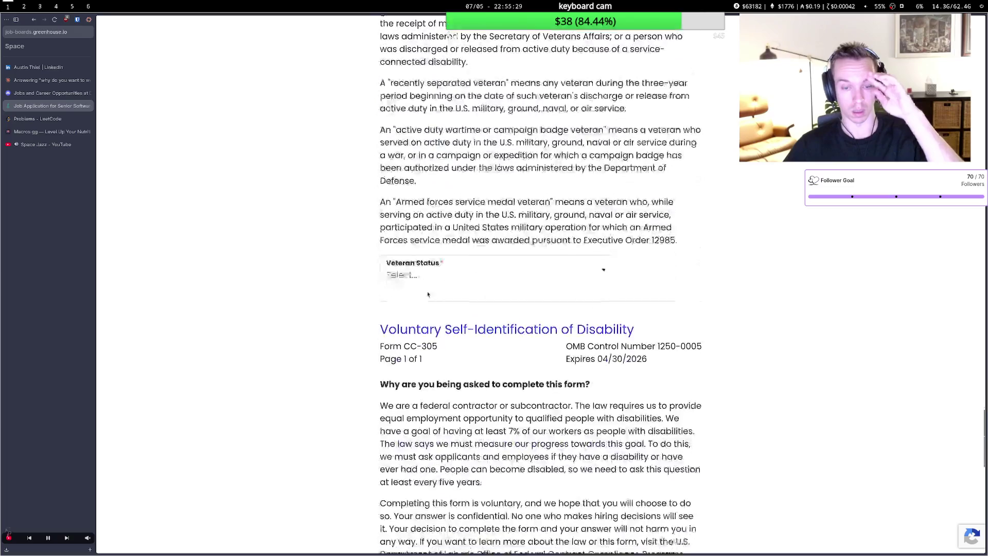
left_click(465, 262)
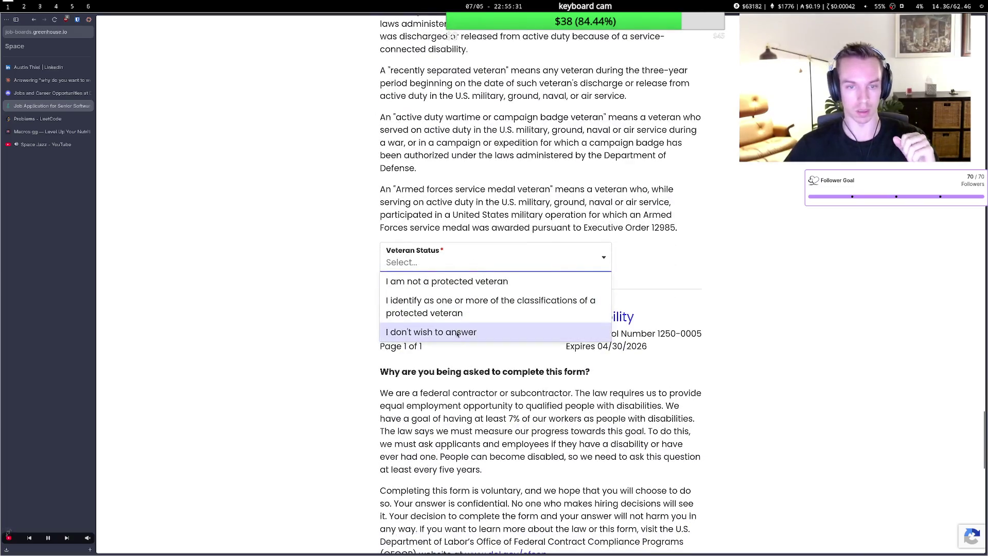
left_click(438, 281)
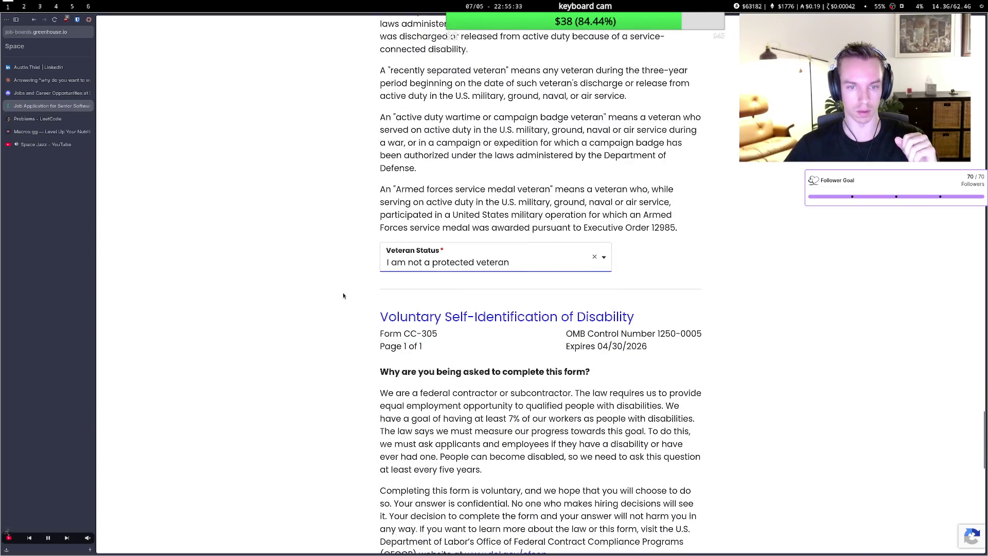
scroll(494, 367, "down", 15)
left_click(494, 362)
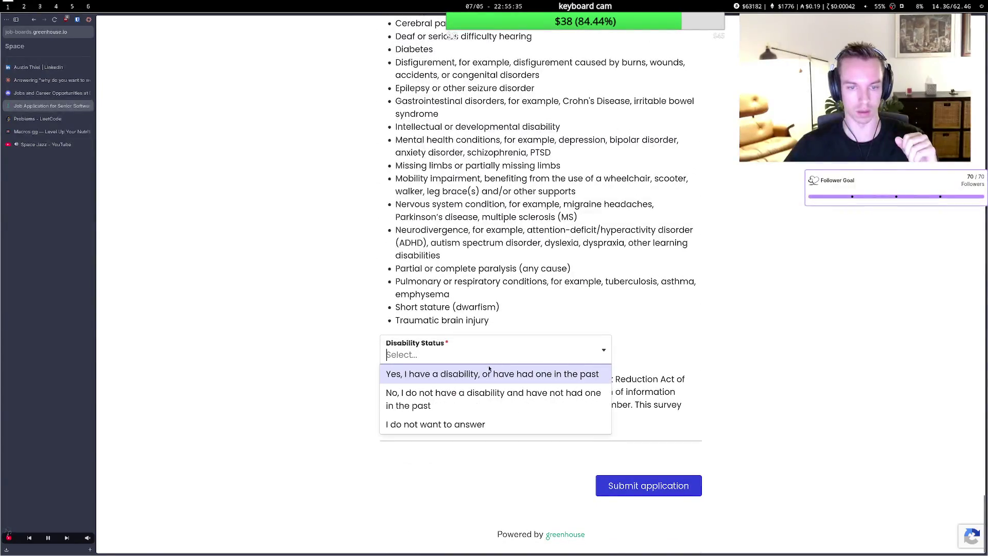
left_click(494, 392)
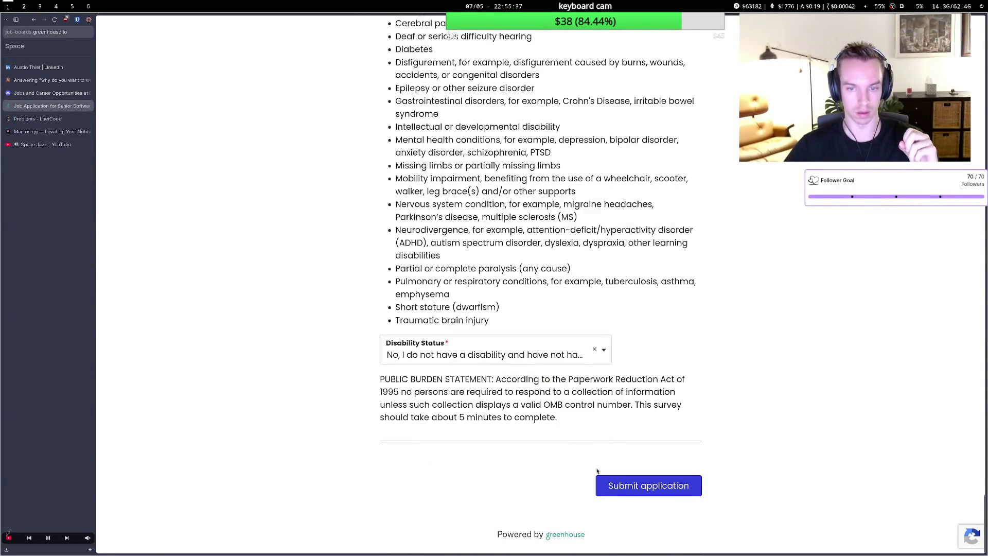
left_click(619, 490)
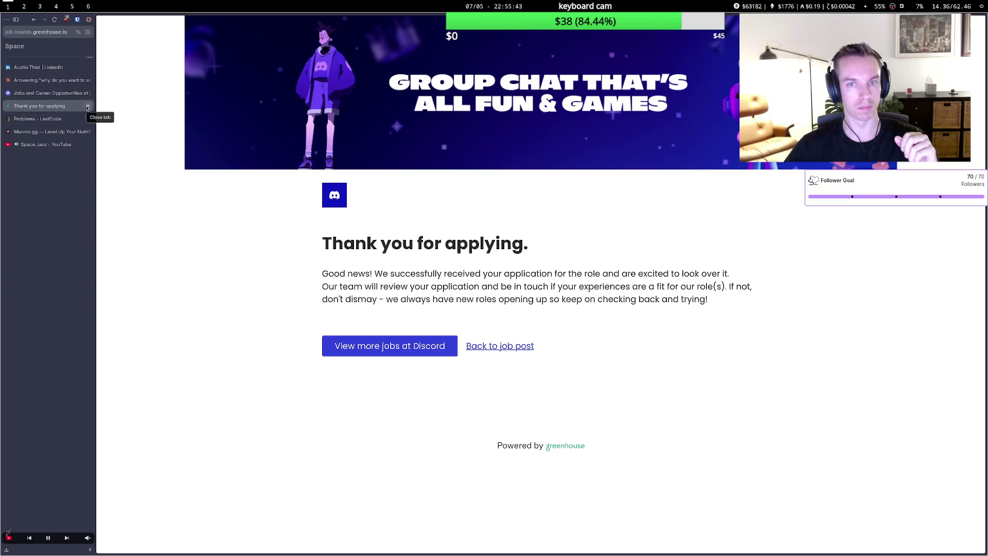
Close the Greenhouse confirmation and Claude chat tabs, returning to Discord's careers page
left_click(87, 106)
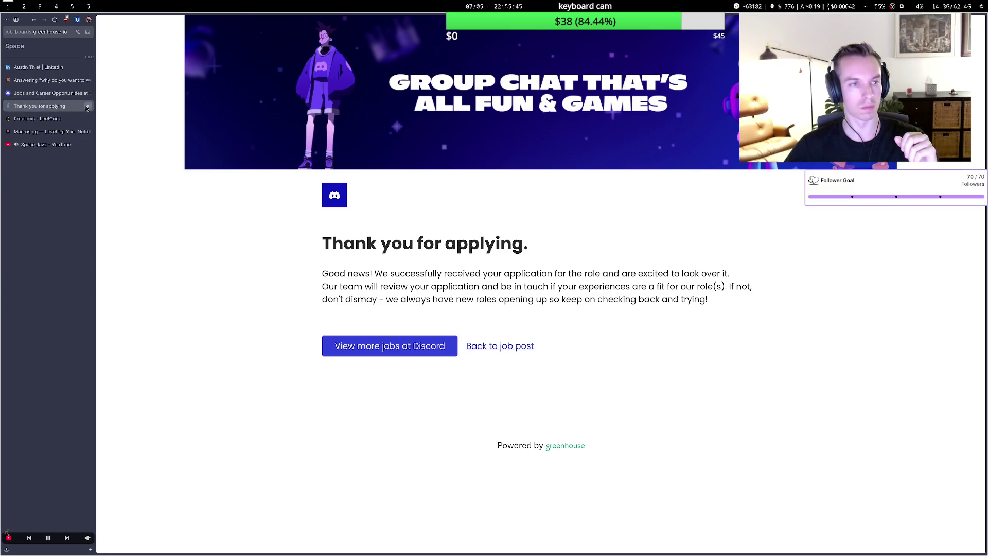
left_click(51, 81)
scroll(150, 155, "down", 5)
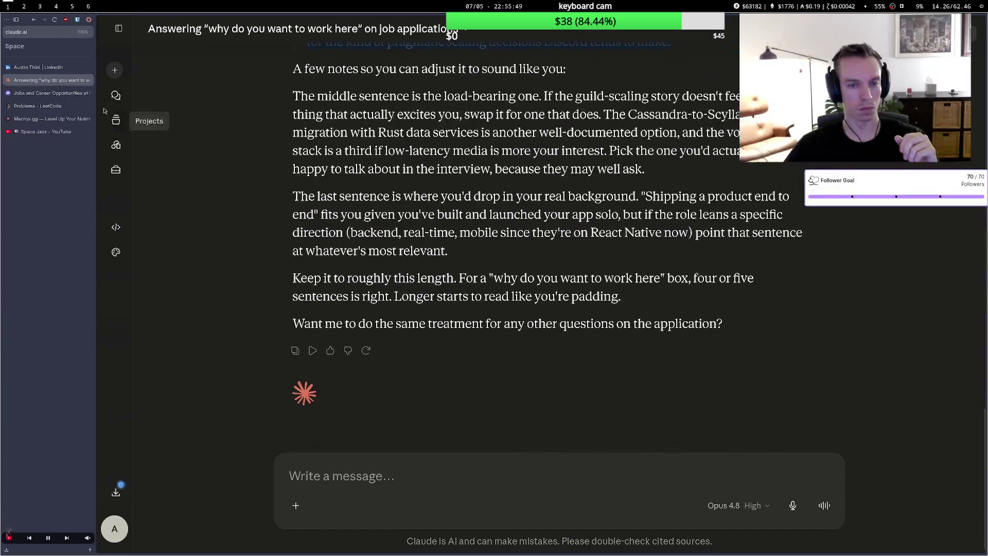
left_click(88, 80)
left_click(88, 80)
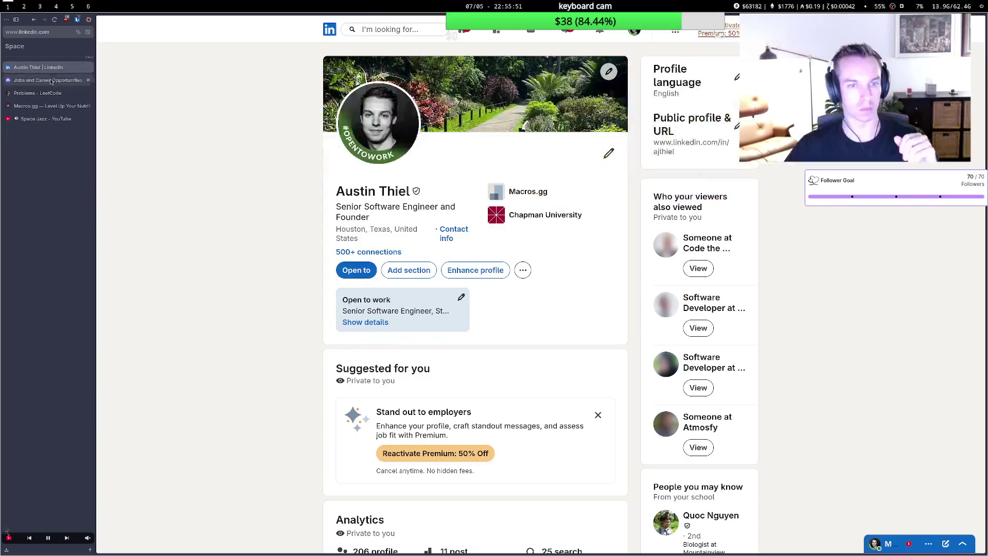
key("ctrl+shift+t")
scroll(229, 203, "up", 15)
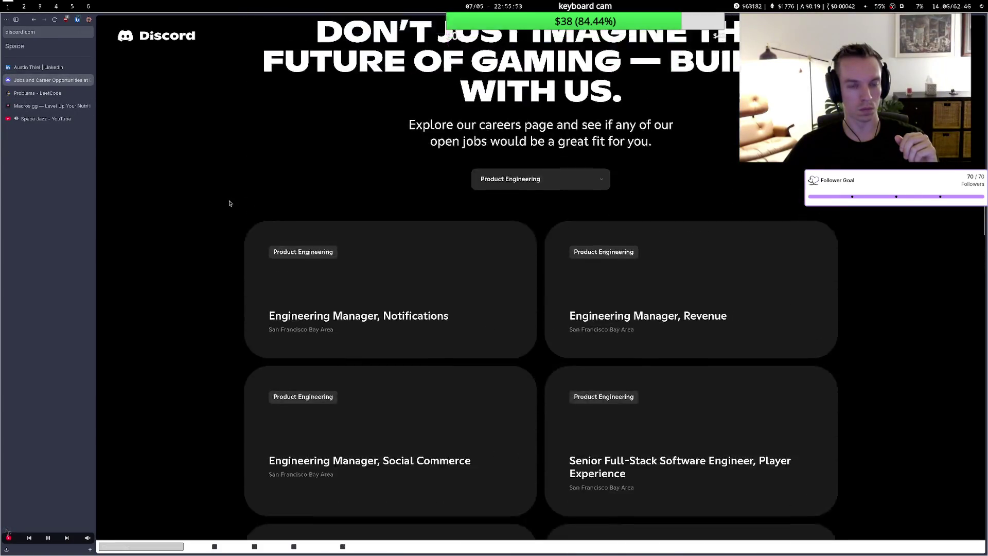
left_click(42, 33)
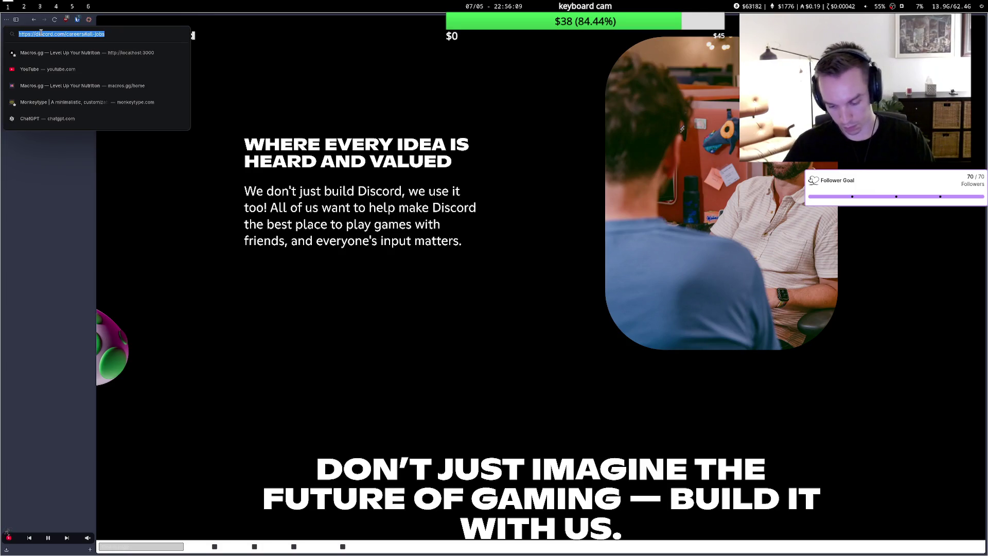
Search DuckDuckGo for 'obsidian jobs', then refine the search to 'obsidian jobs notes'
type("obsidian")
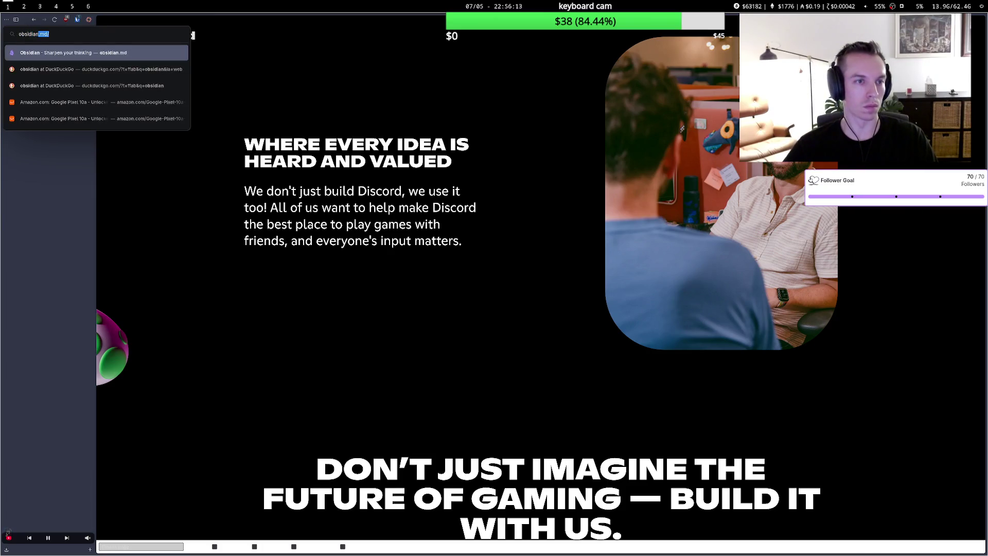
type(" jobs")
key("Return")
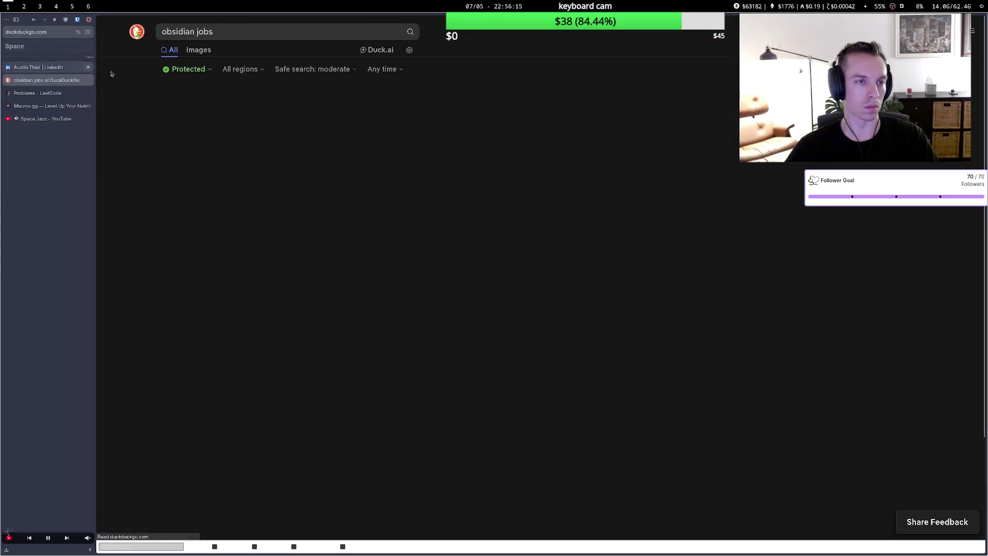
left_click(196, 120)
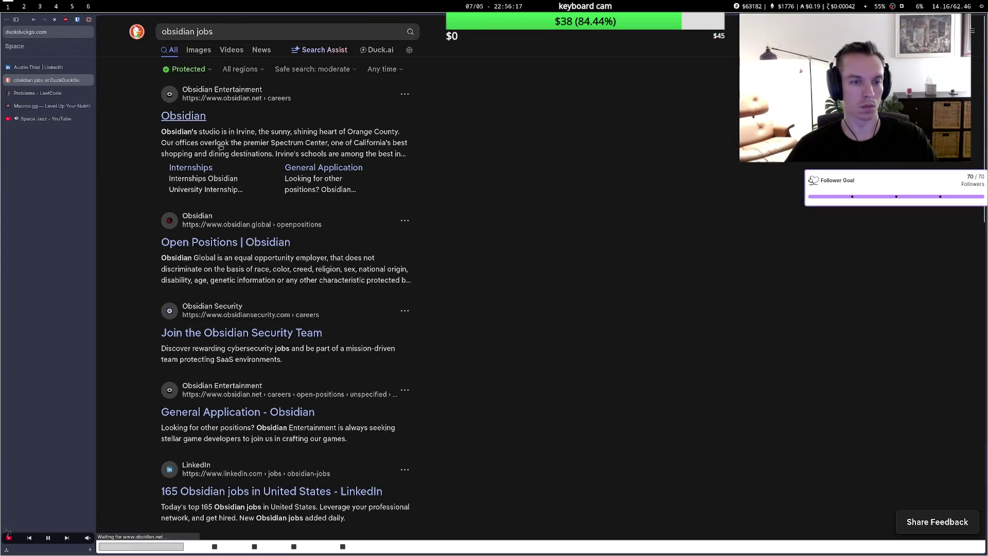
key("alt+Left")
left_click(239, 34)
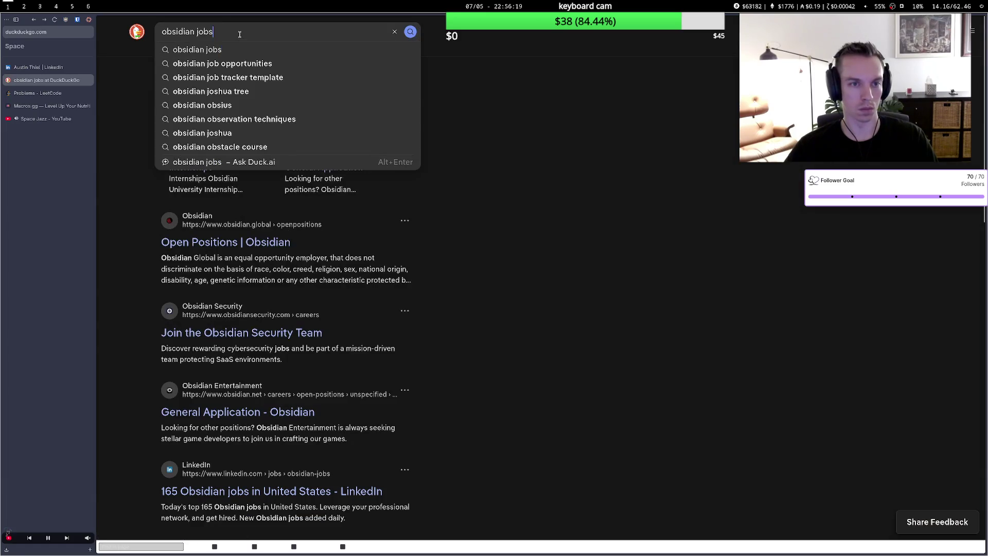
type("notes")
key("Return")
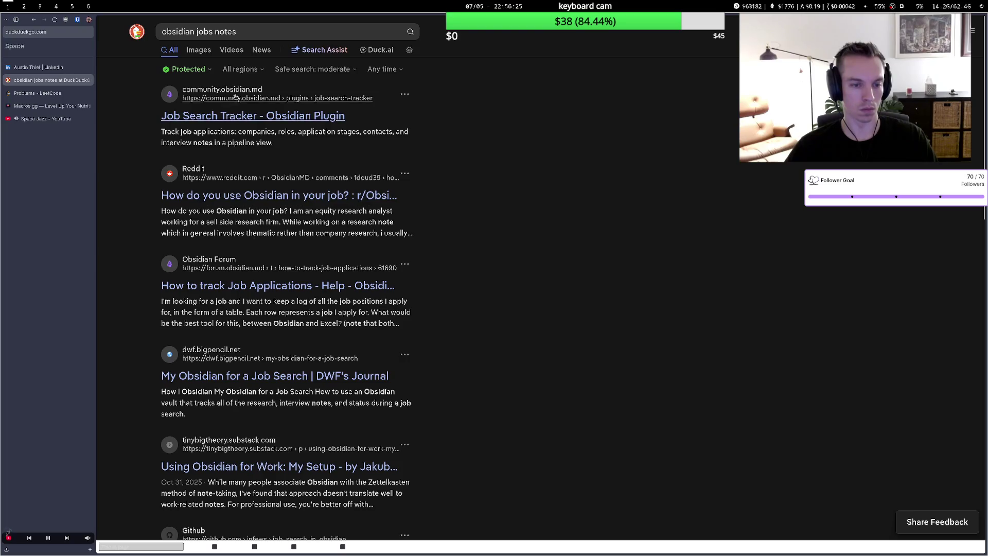
Go to the obsidian.md homepage from the address bar
key("ctrl+l")
type("obsidian")
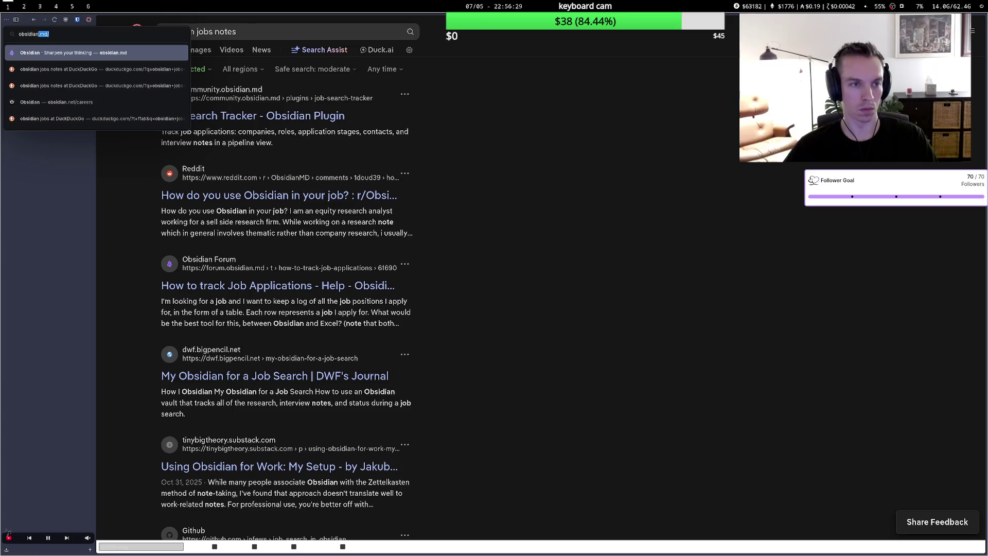
key("Return")
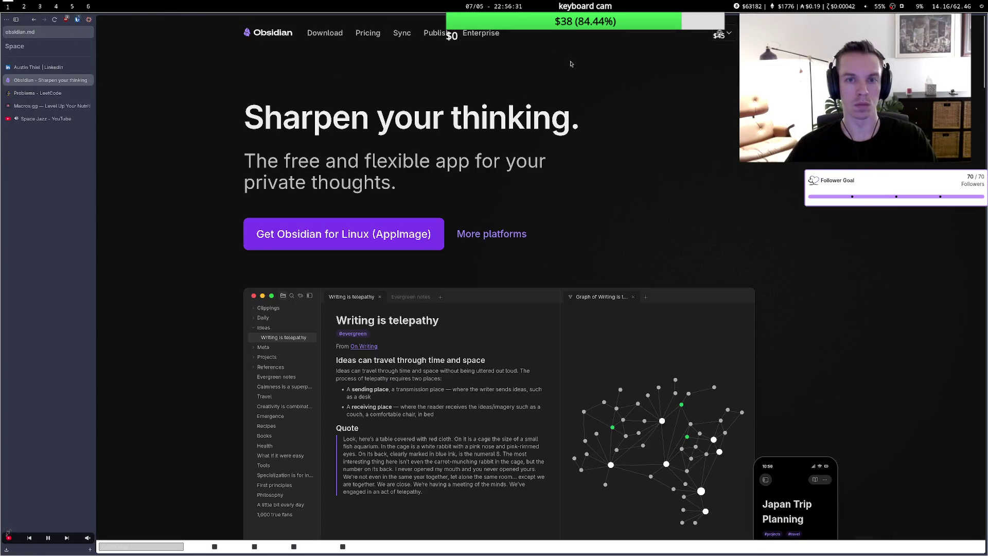
scroll(662, 165, "down", 15)
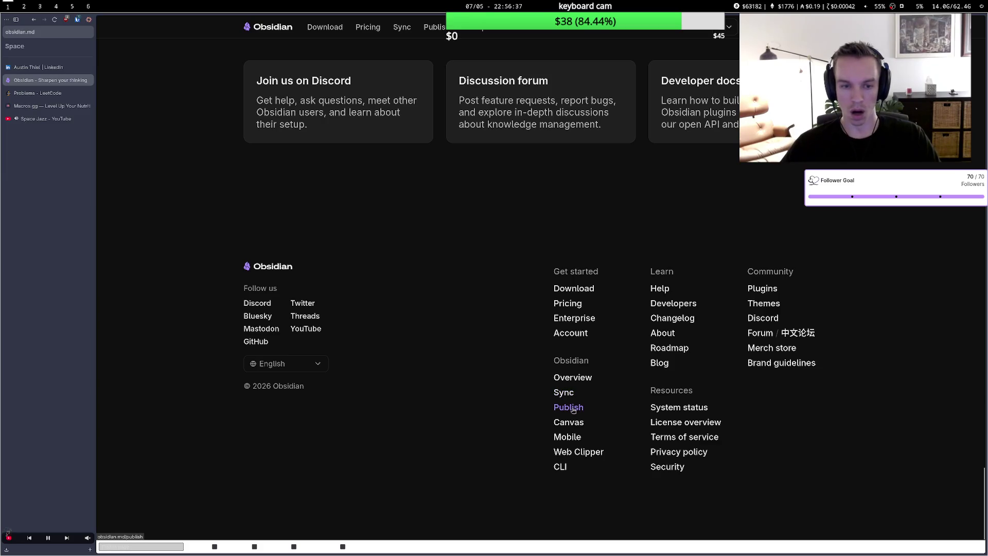
scroll(574, 410, "up", 15)
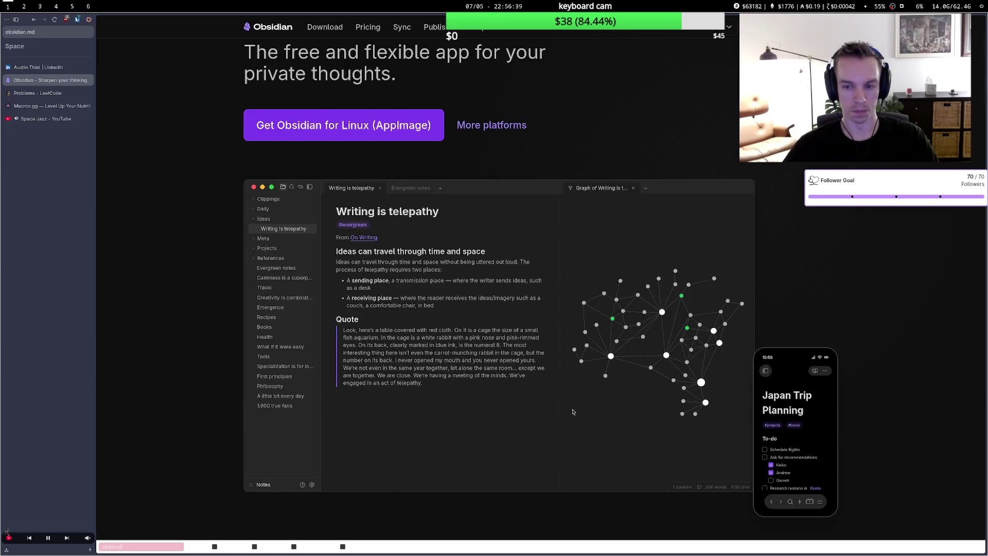
key("BackSpace")
key("BackSpace")
key("BackSpace")
key("Return")
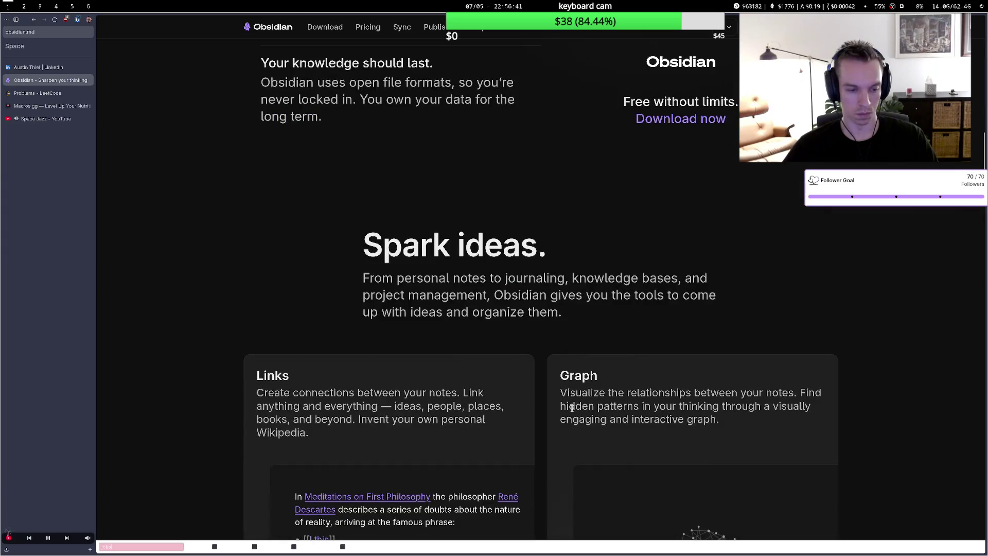
type("hi")
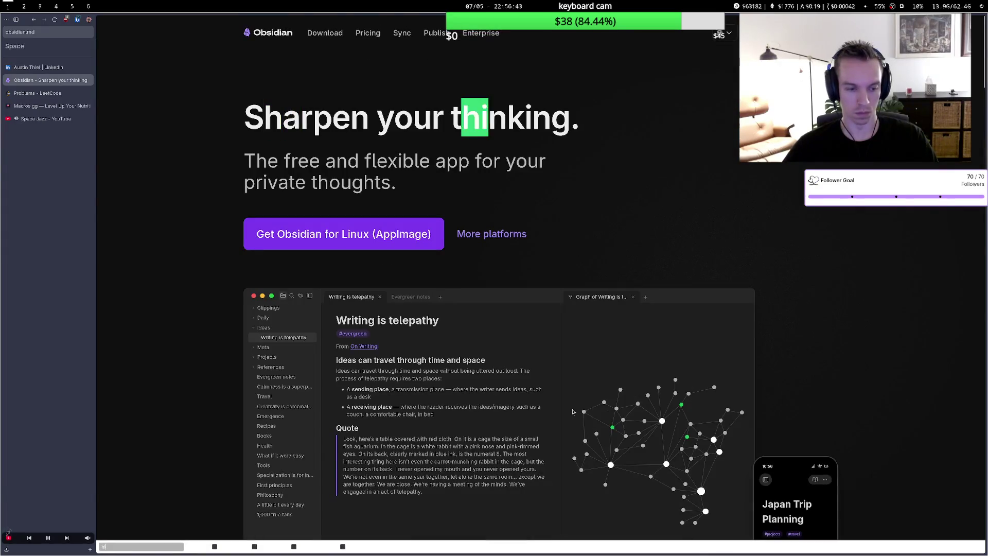
key("BackSpace")
key("BackSpace")
key("BackSpace")
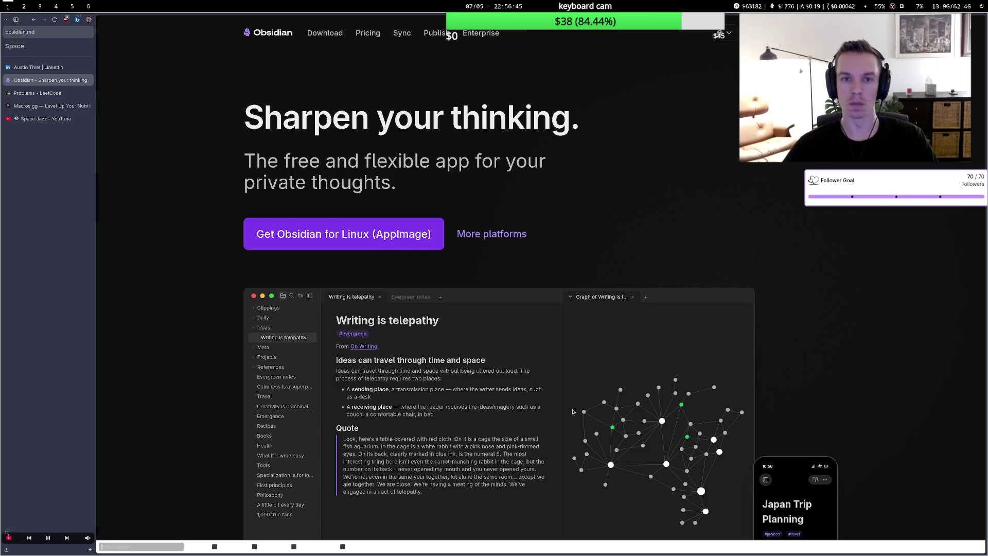
scroll(720, 272, "down", 15)
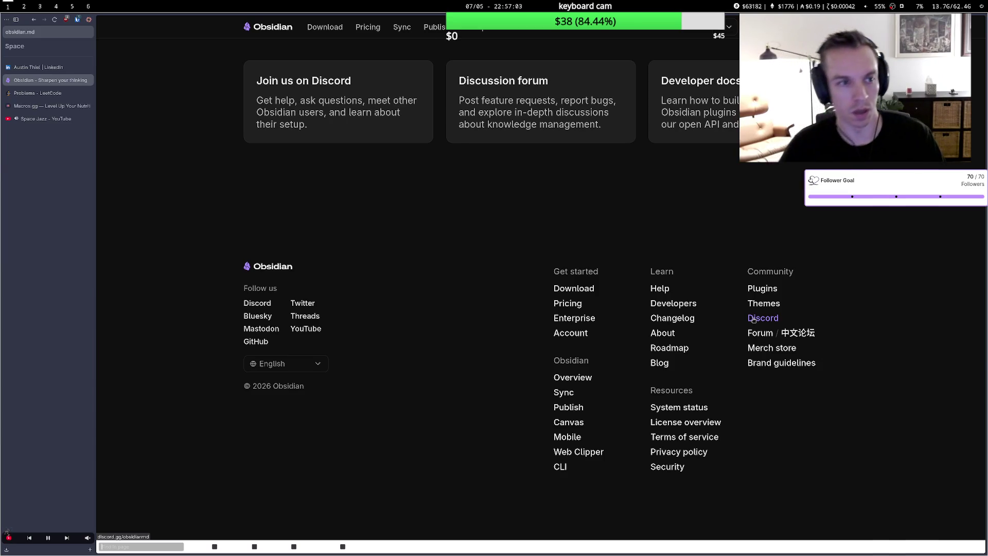
key("ctrl+t")
type("costc")
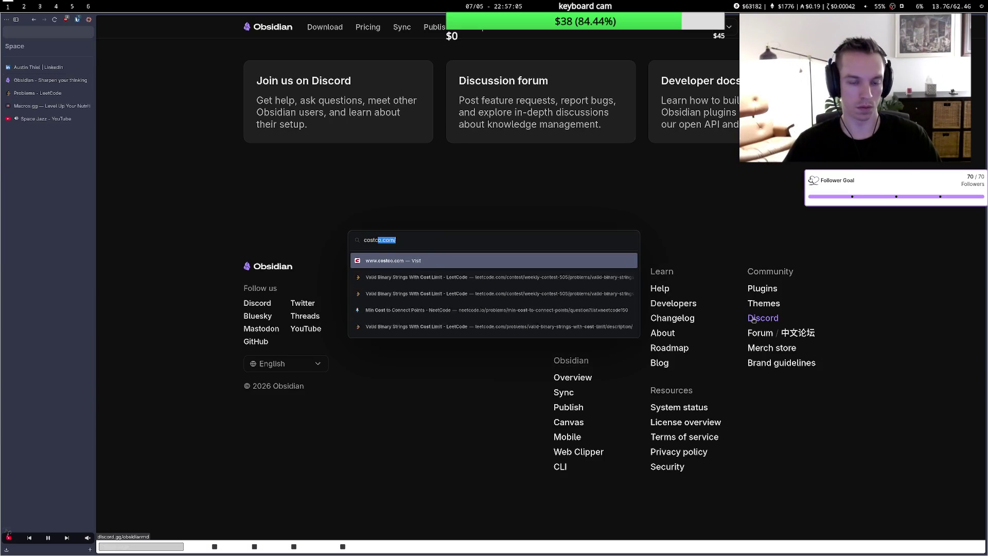
type("o job")
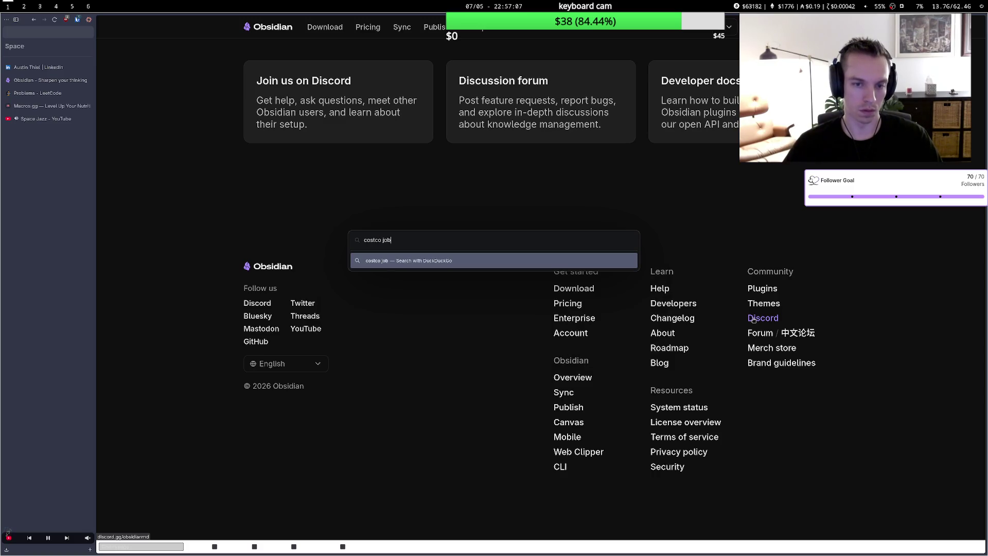
type("s")
Search for 'costco jobs' and open the Costco Careers result
key("Return")
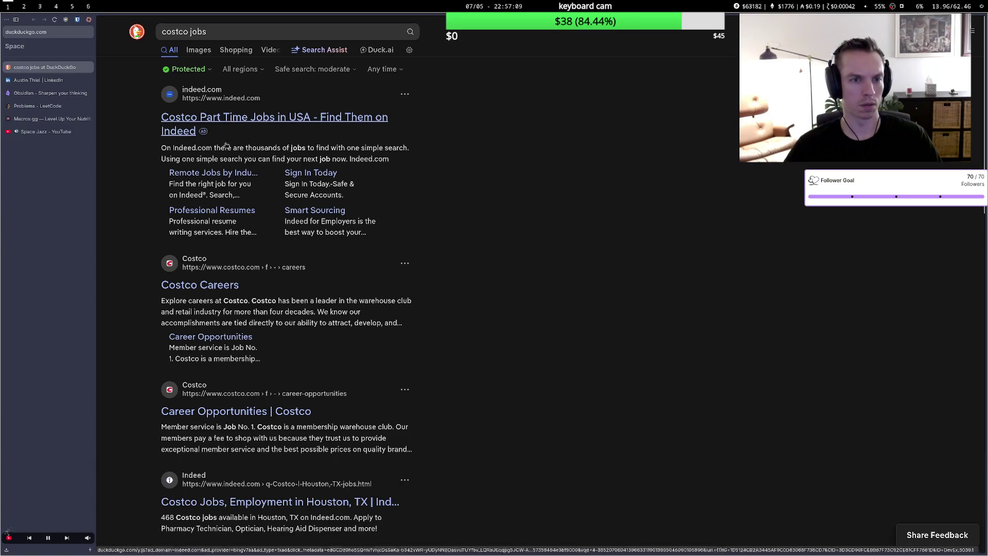
left_click(186, 289)
scroll(201, 294, "down", 3)
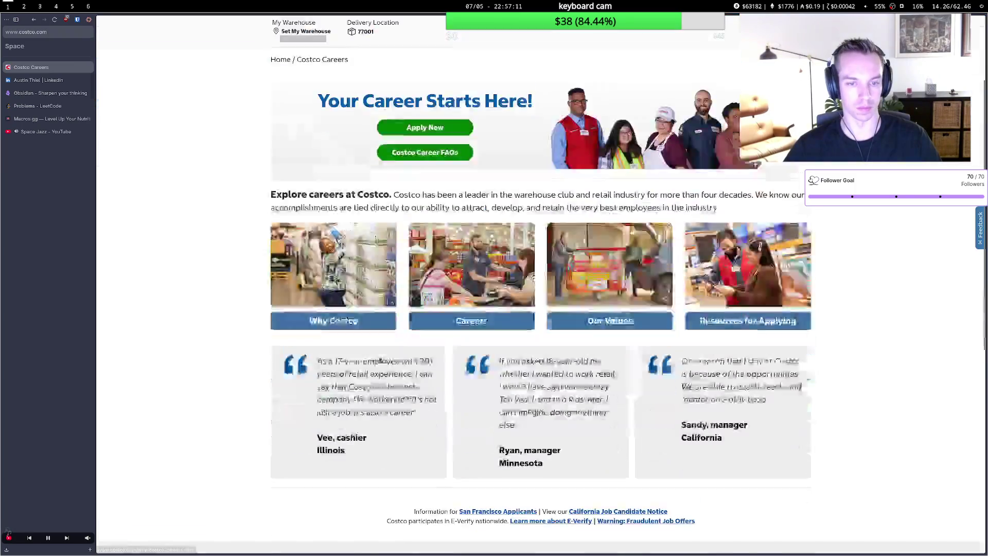
scroll(391, 238, "down", 2)
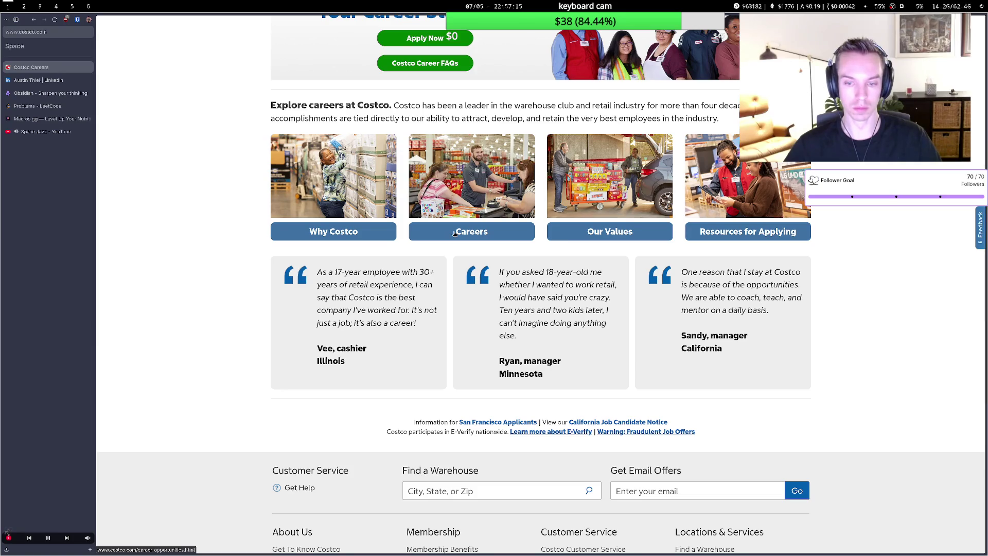
Go through Careers and Corporate & Technology to Costco's external IT job search (46 positions)
left_click(455, 232)
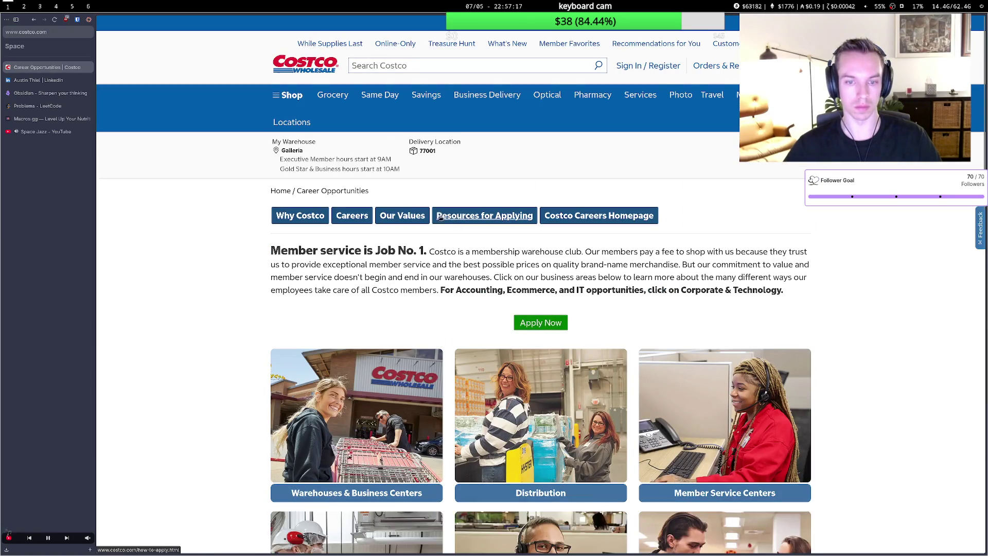
scroll(467, 257, "down", 2)
scroll(467, 257, "down", 4)
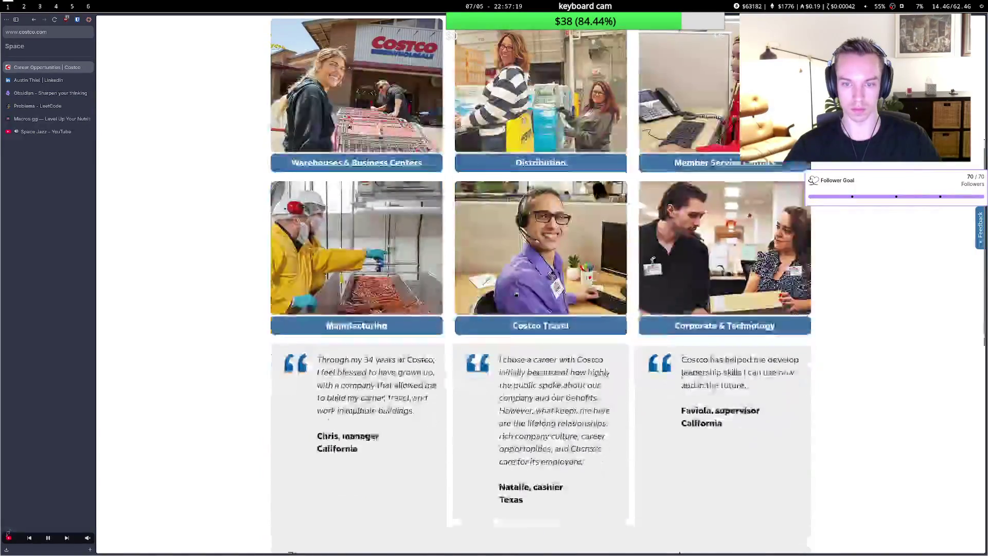
left_click(732, 271)
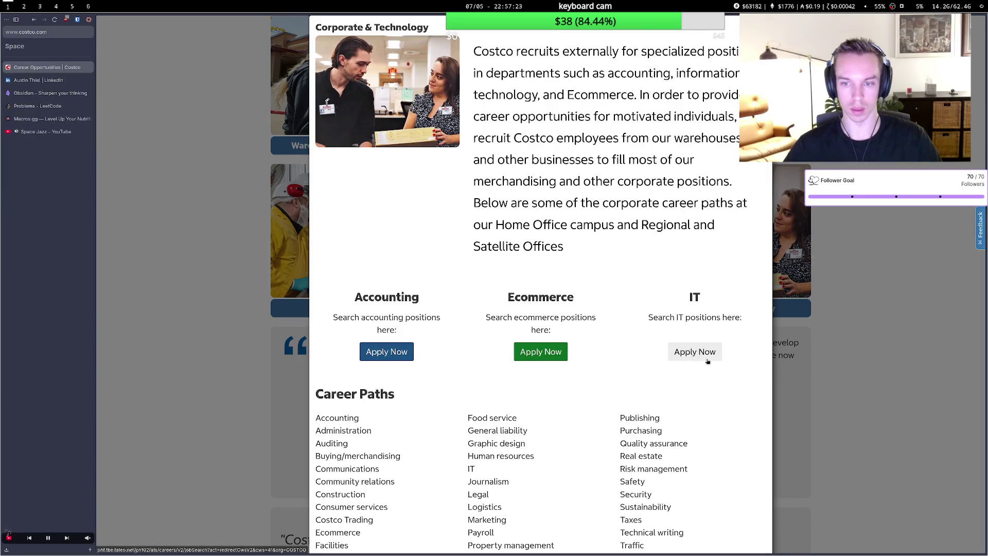
left_click(674, 357)
left_click(502, 147)
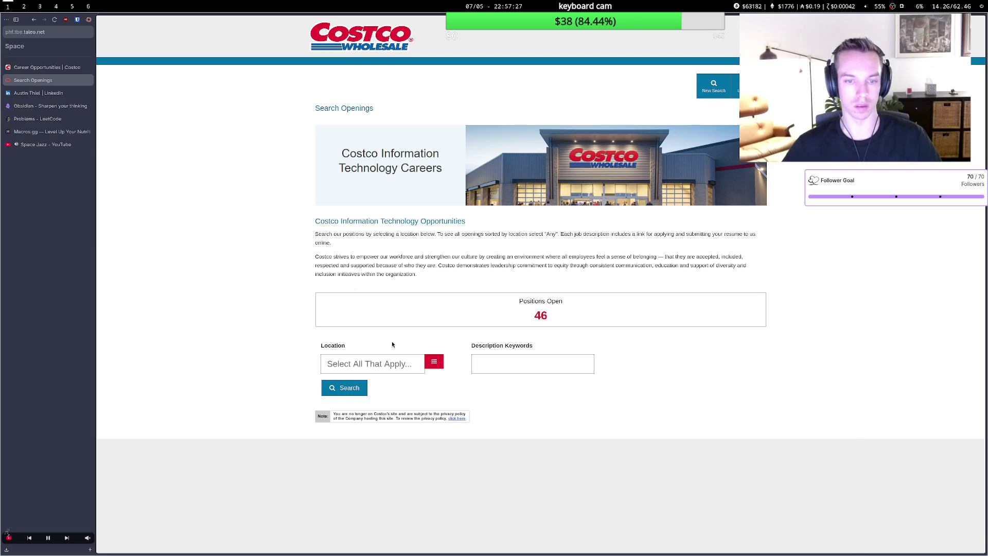
left_click(400, 357)
Set the Costco IT job search location to Any and run the search
scroll(494, 296, "down", 5)
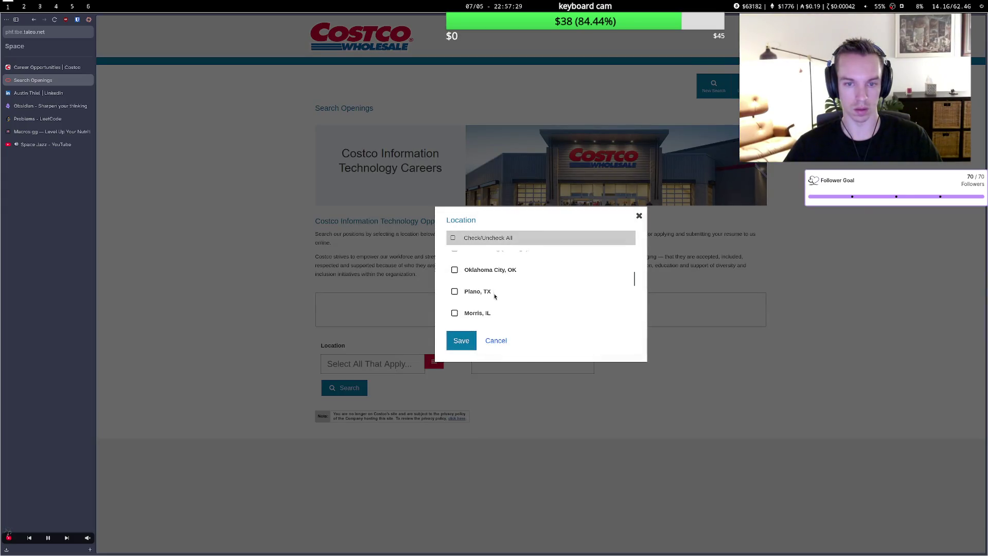
scroll(495, 297, "down", 5)
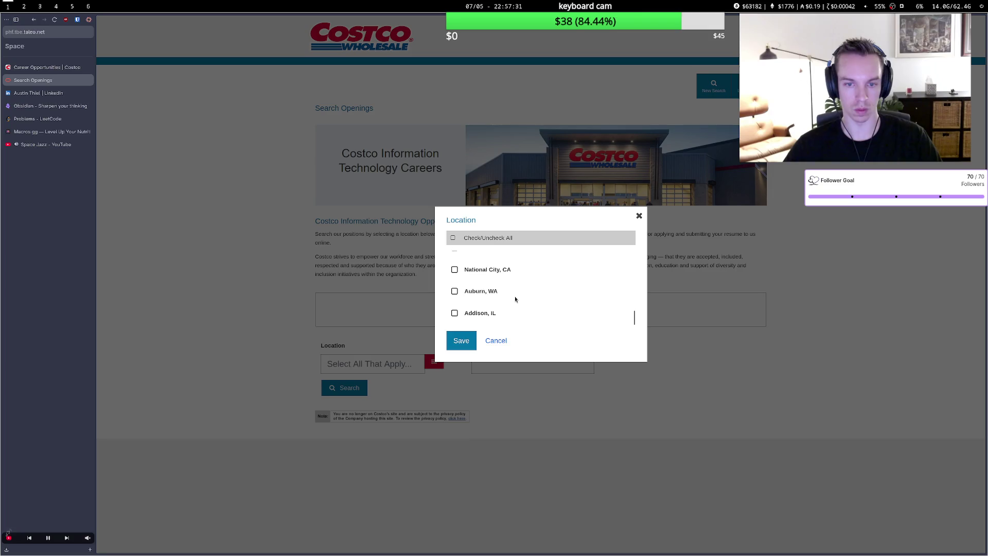
scroll(515, 299, "up", 3)
scroll(515, 299, "up", 5)
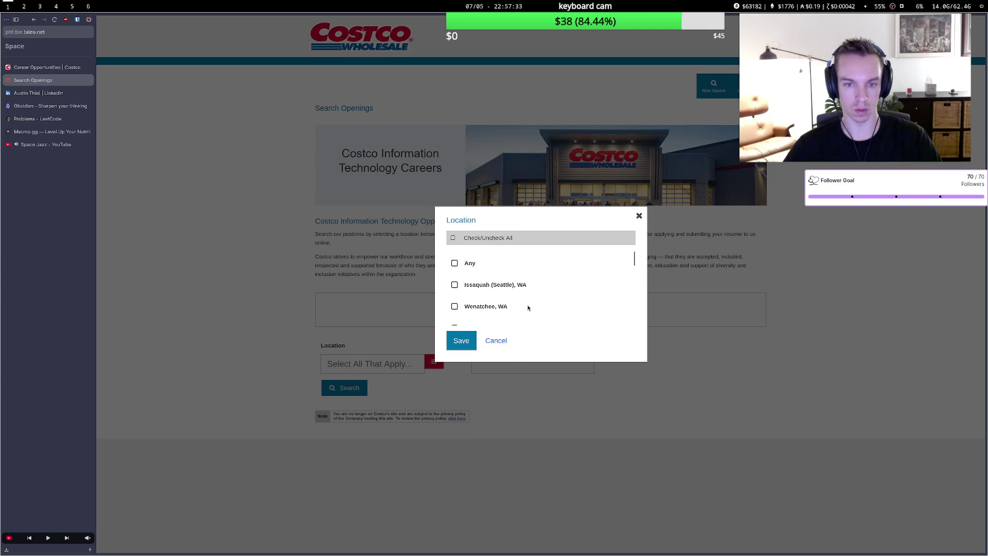
scroll(530, 307, "down", 8)
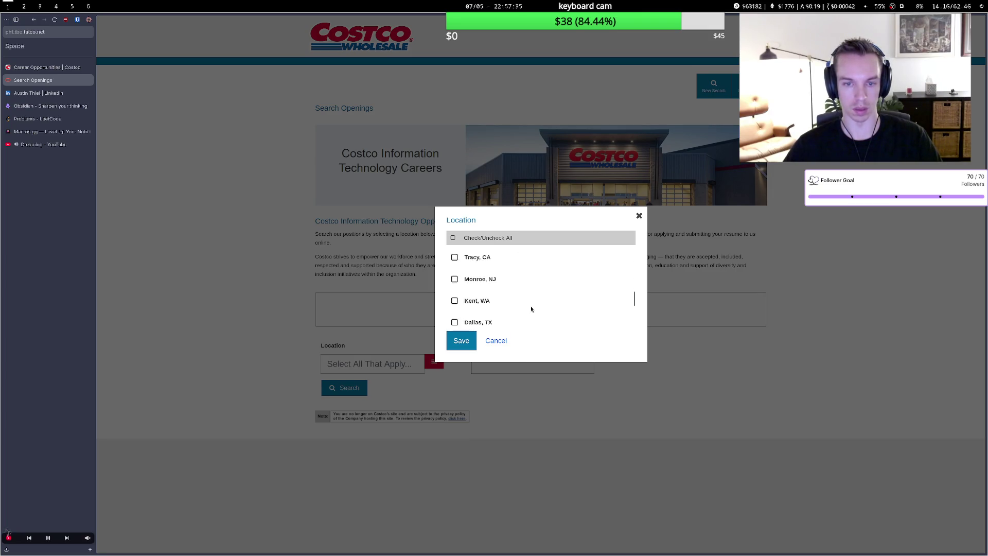
scroll(531, 309, "up", 10)
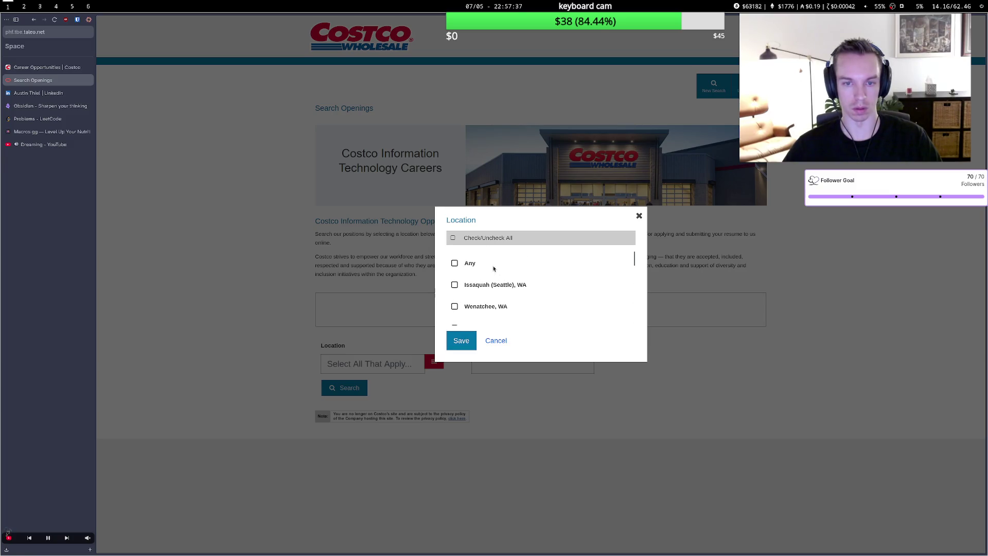
left_click(463, 342)
left_click(325, 390)
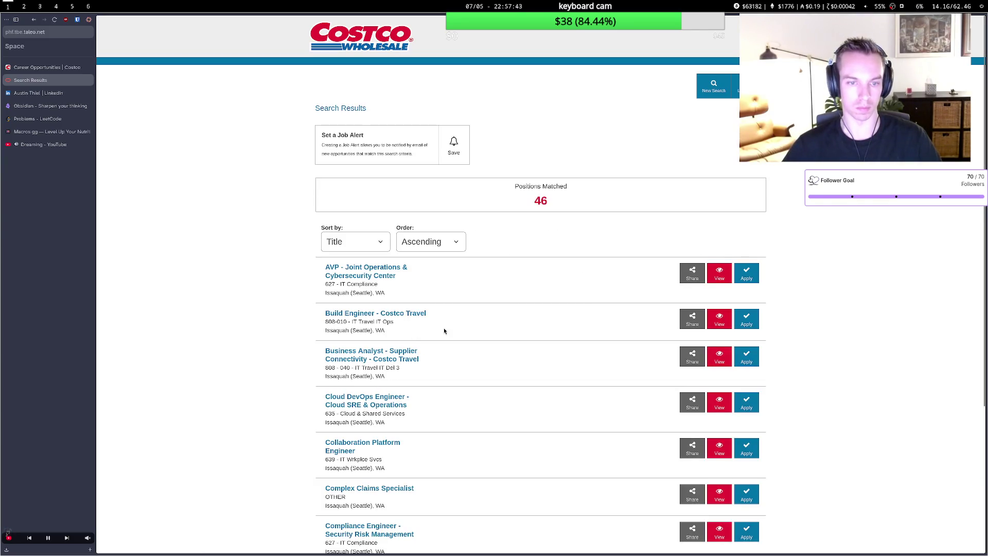
Search the Costco IT results page for 'sof' and scroll down through the 46 positions
scroll(446, 331, "down", 3)
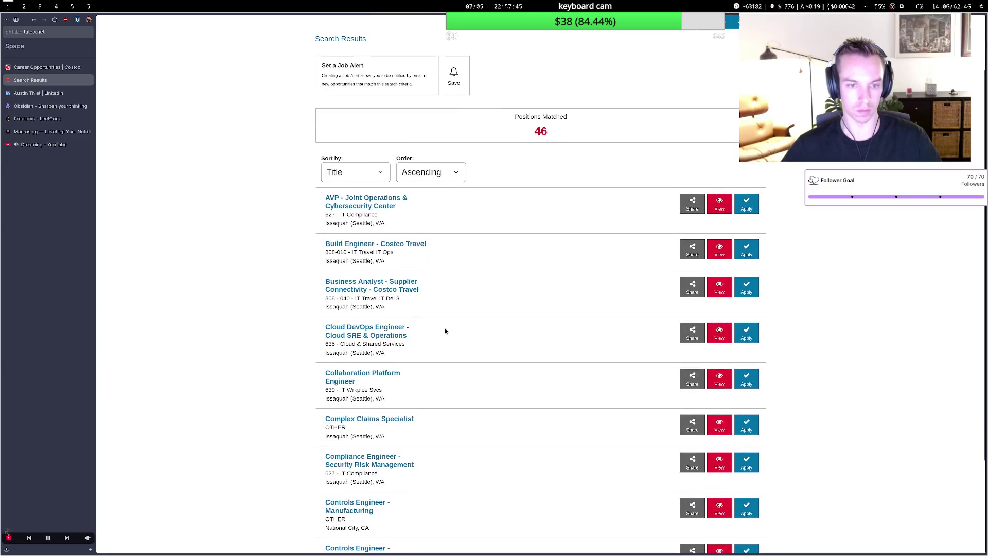
key("ctrl+f")
type("sof")
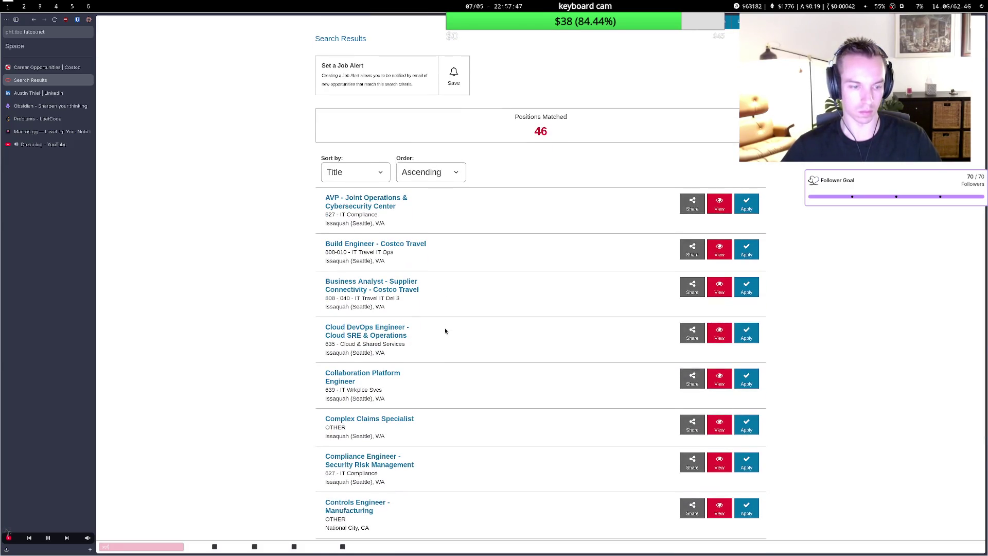
key("BackSpace")
key("BackSpace")
key("BackSpace")
scroll(446, 331, "down", 10)
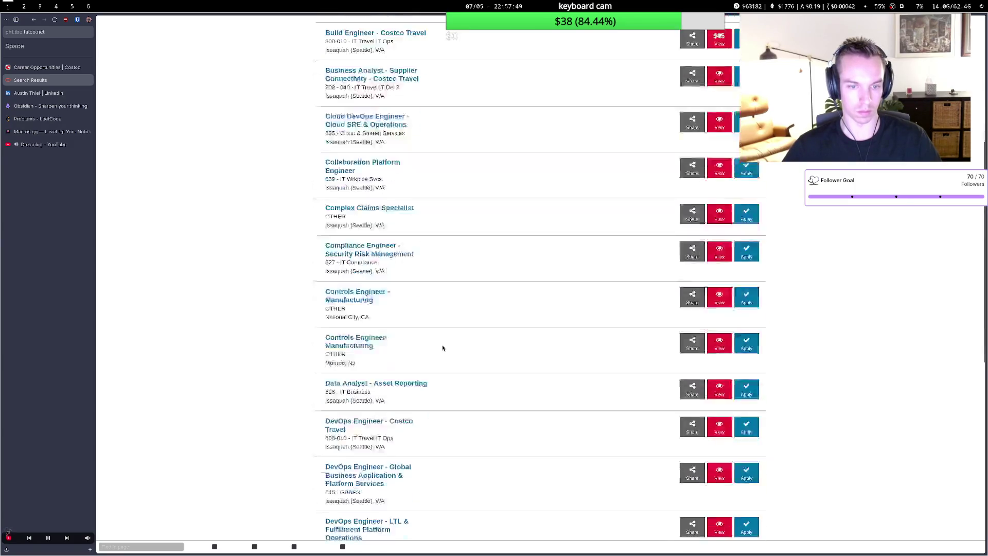
scroll(441, 348, "down", 3)
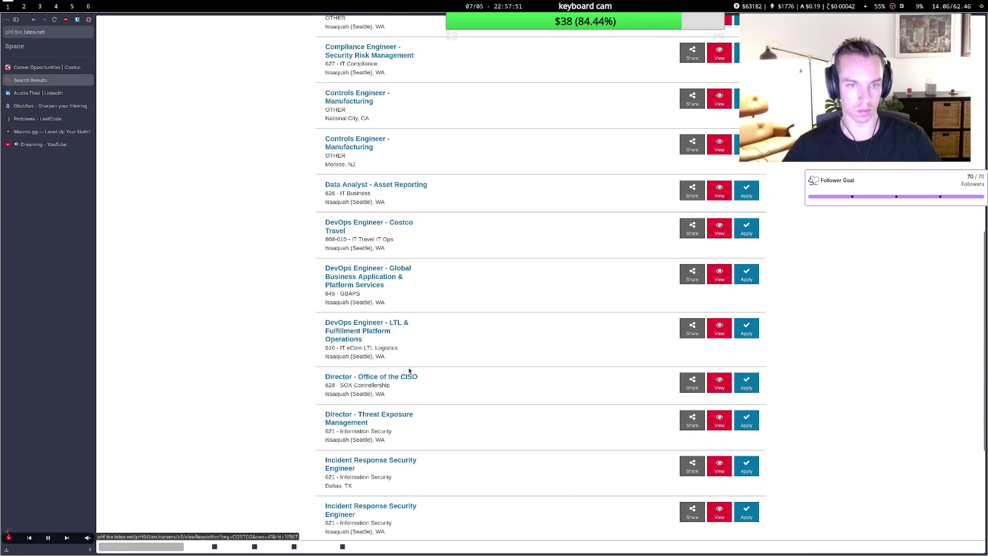
scroll(410, 369, "down", 12)
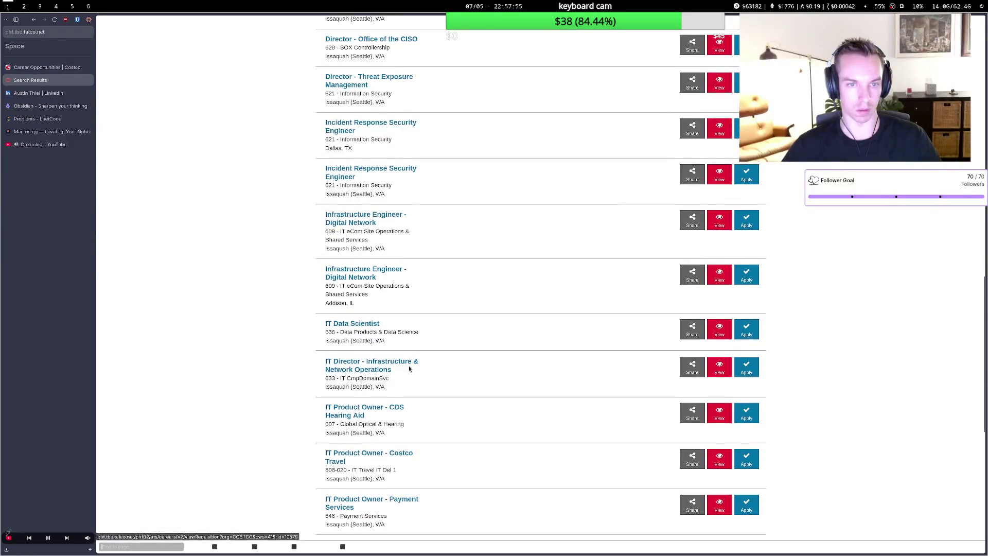
scroll(410, 369, "down", 5)
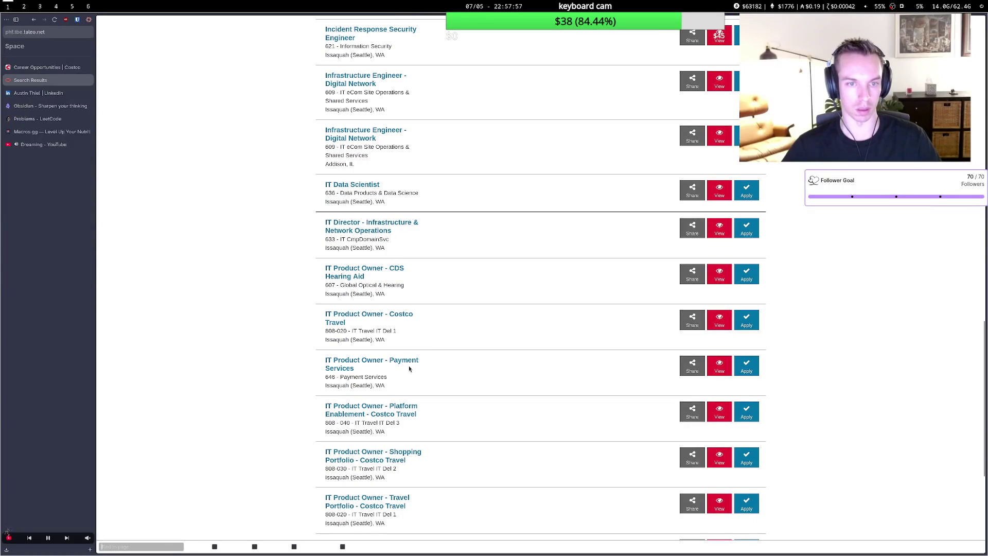
scroll(409, 369, "down", 7)
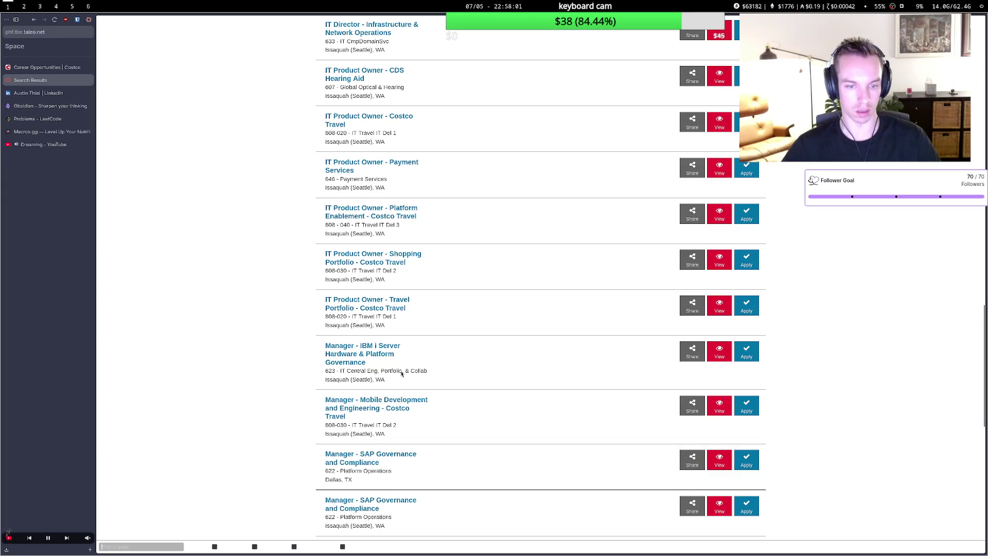
Open the Build Engineer - Costco Travel posting, then close its tab
scroll(400, 373, "up", 15)
scroll(402, 371, "up", 20)
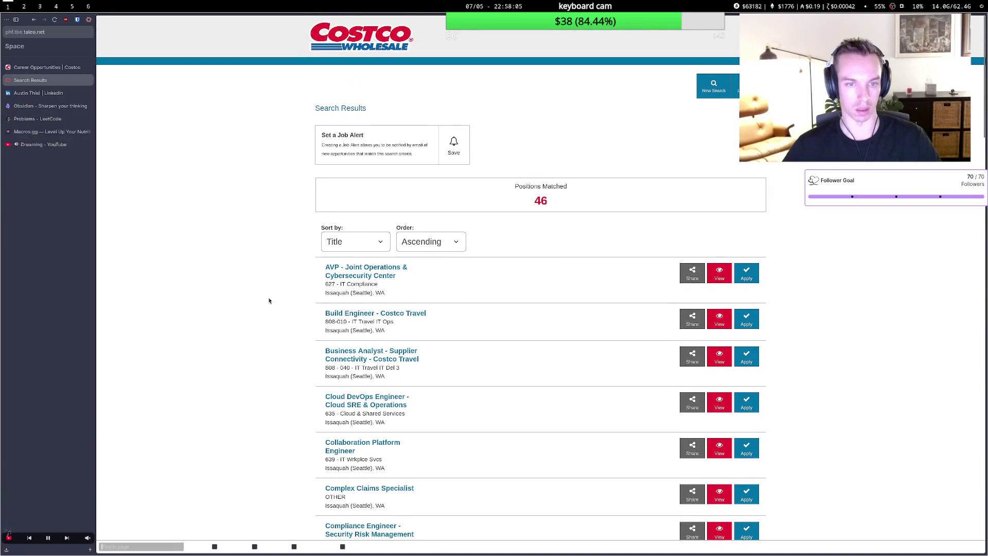
left_click(348, 315)
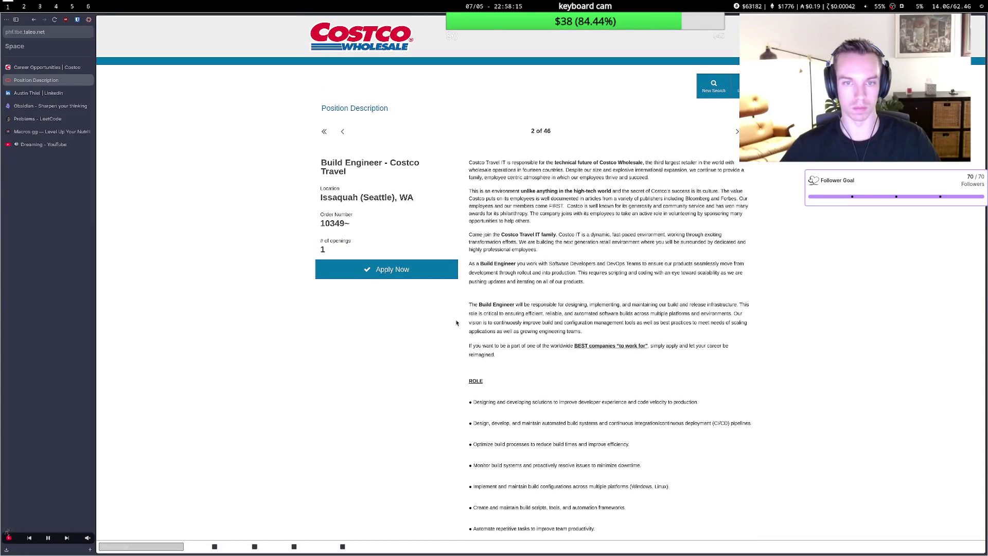
key("ctrl+w")
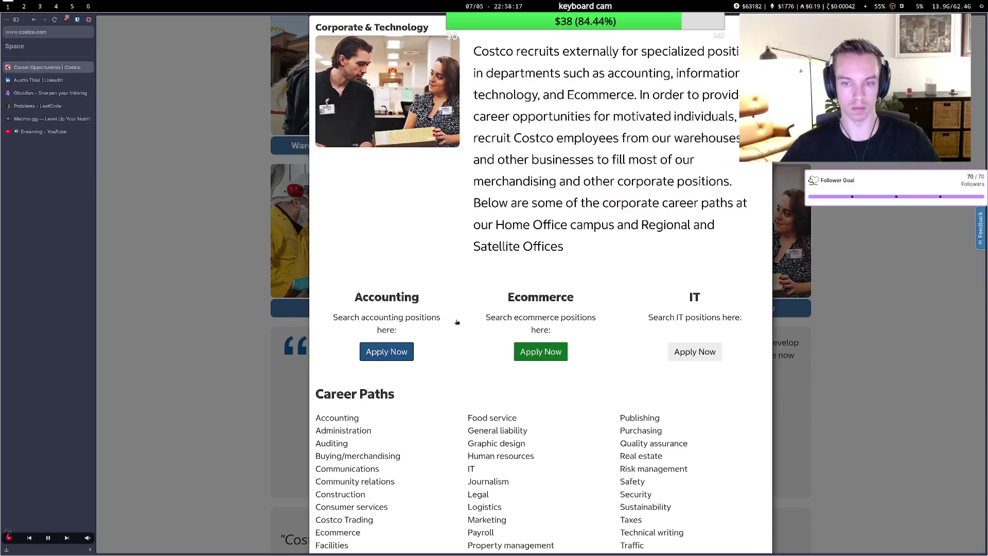
Dismiss the Corporate & Technology popup to reveal Costco's career category tiles, then open a new tab
scroll(516, 314, "down", 1)
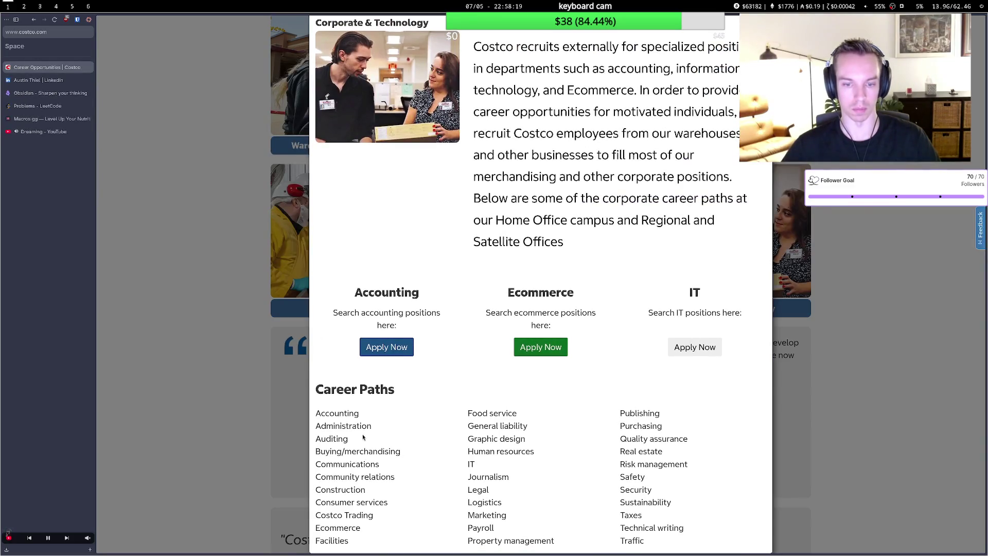
left_click(240, 420)
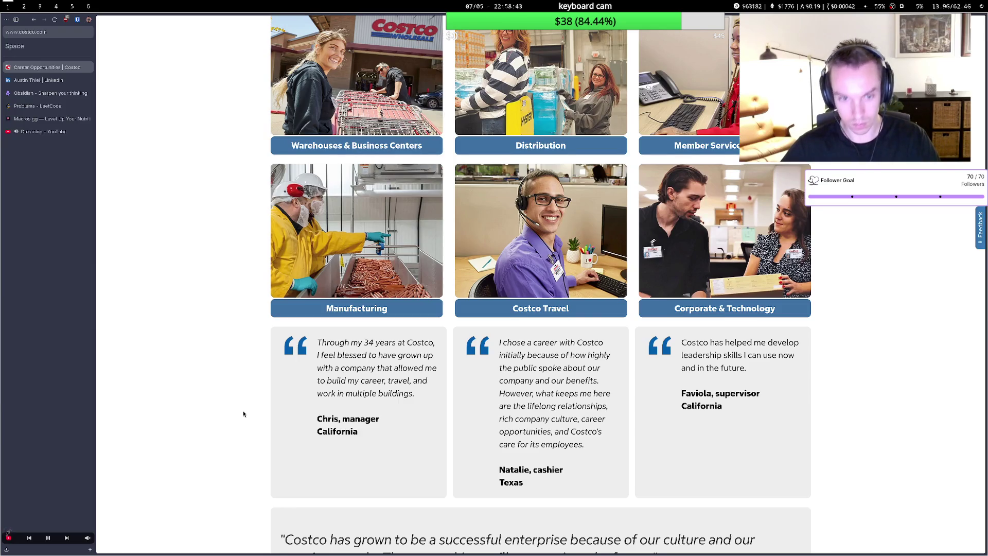
key("ctrl+t")
Search the web for 'bitwarden jobs' and open the Careers with Bitwarden page
type("bitwarde")
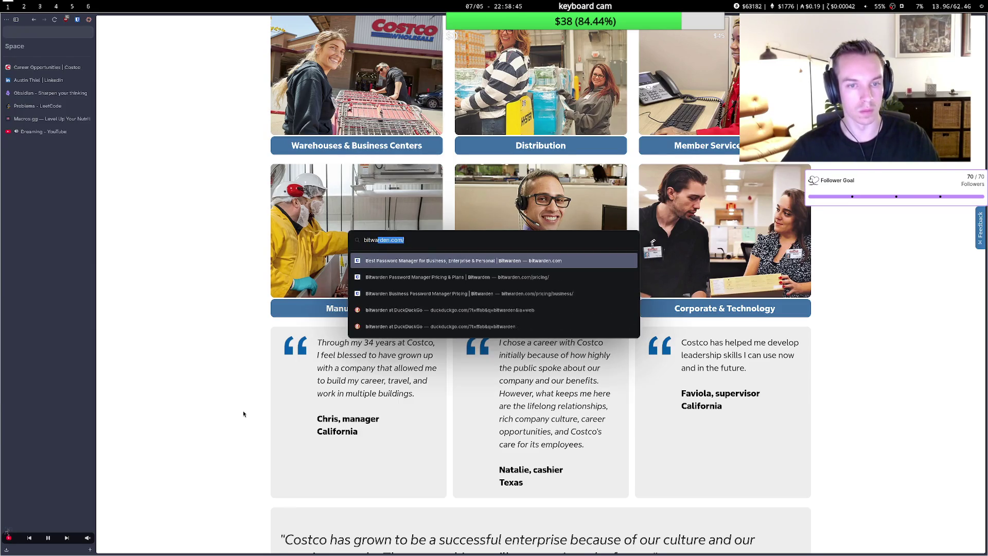
type("n jobs")
key("Return")
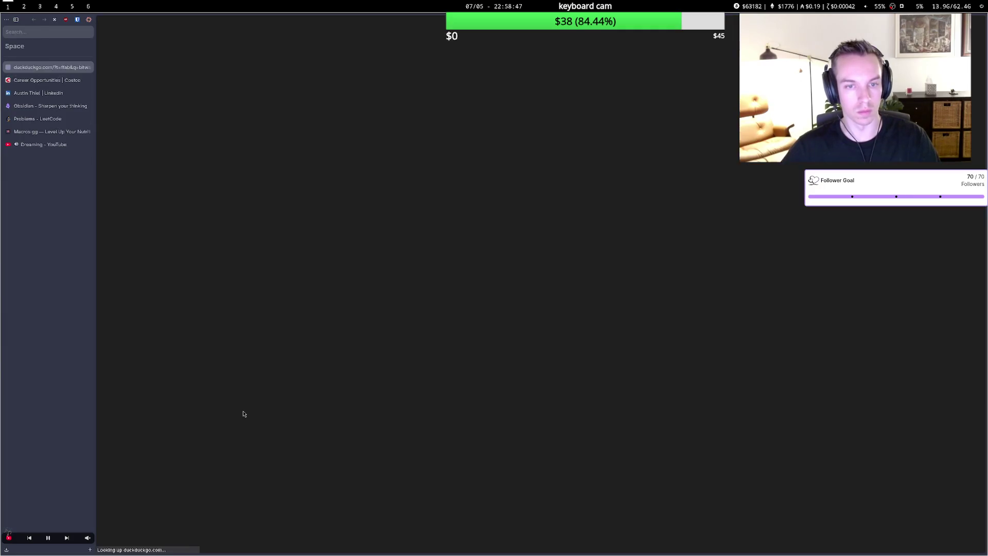
left_click(215, 116)
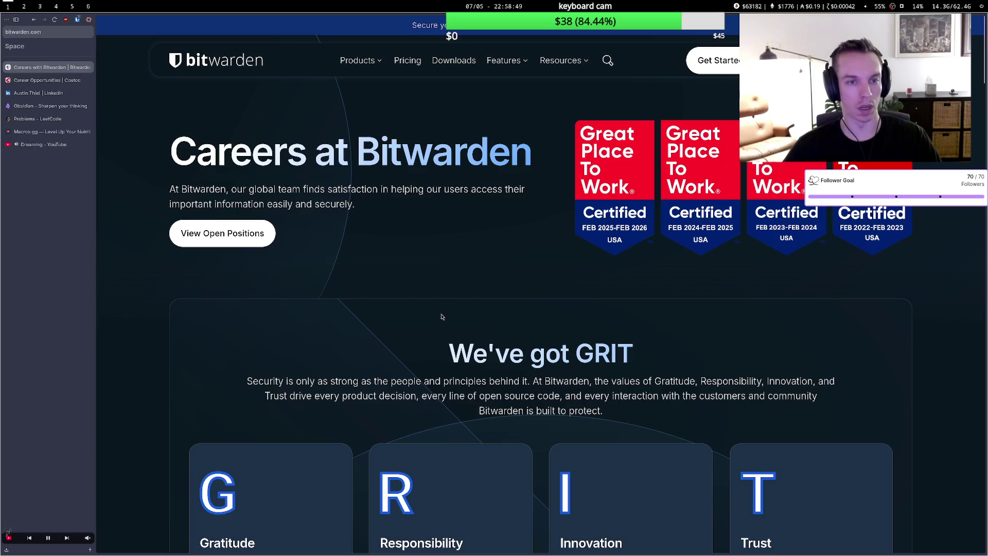
Scroll down to the Open Positions Engineering roles and open Senior Software Engineer (Cryptography)
scroll(441, 266, "down", 8)
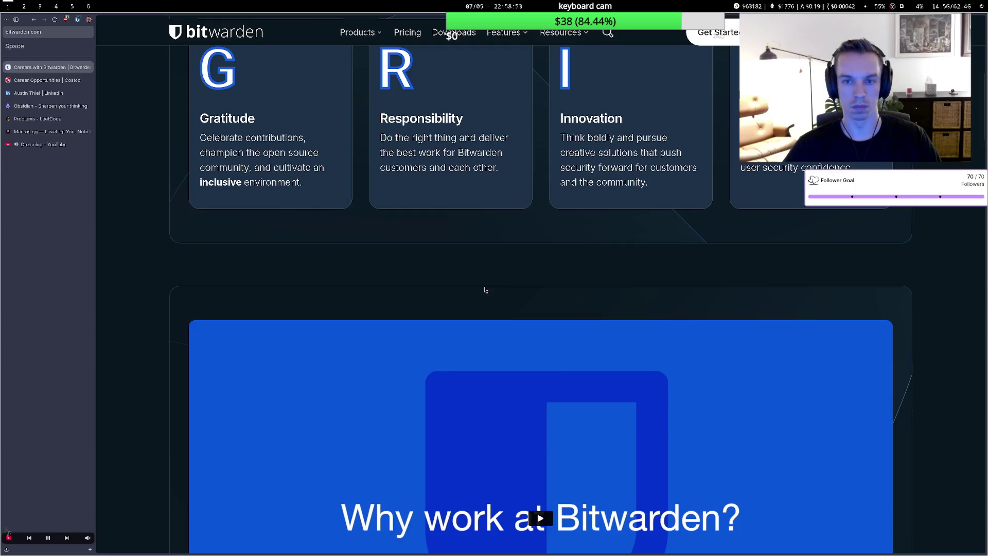
scroll(485, 290, "down", 13)
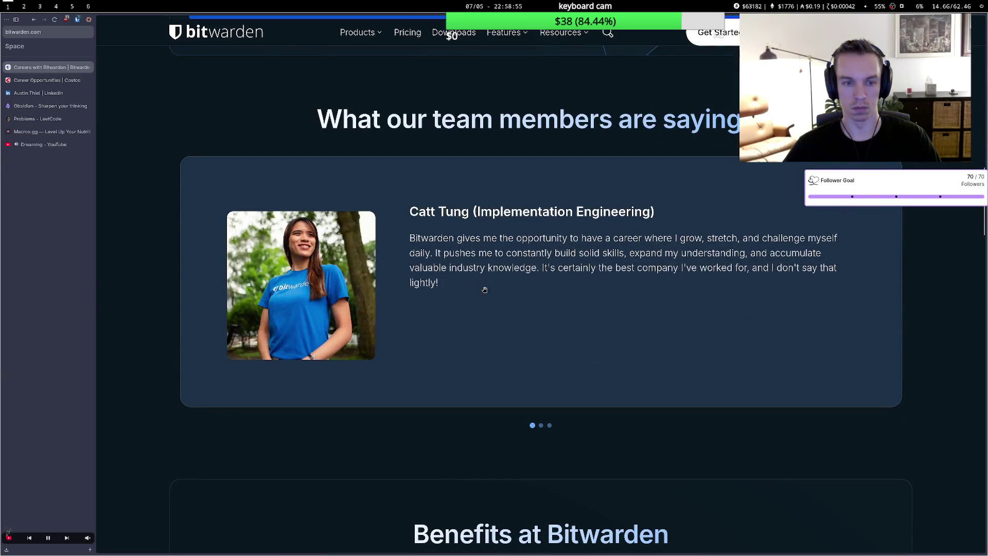
scroll(487, 287, "down", 20)
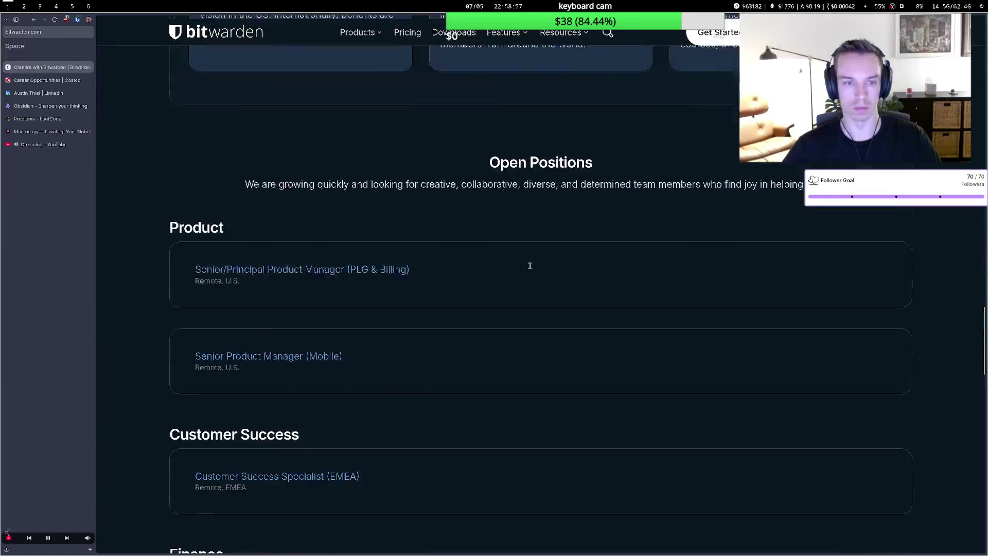
scroll(373, 311, "down", 7)
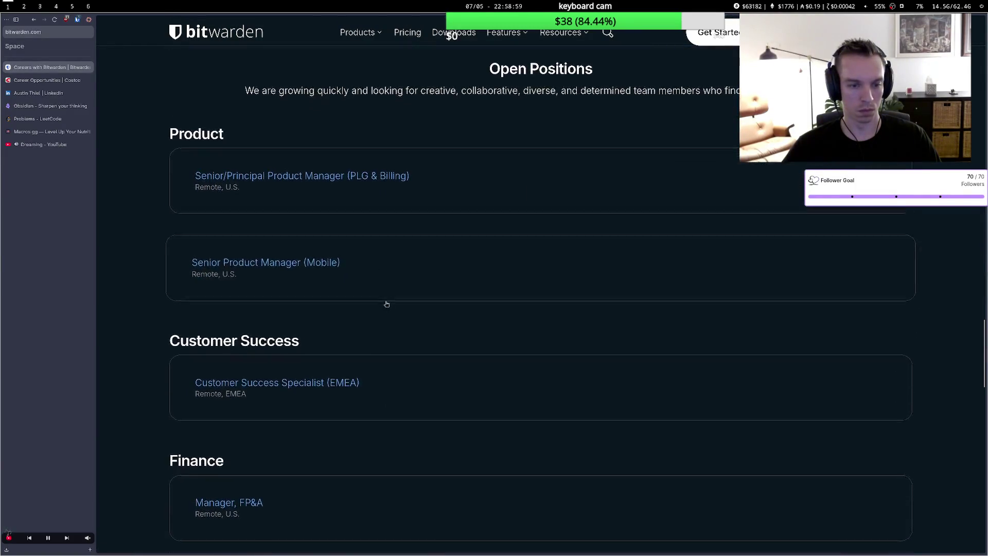
scroll(352, 326, "down", 4)
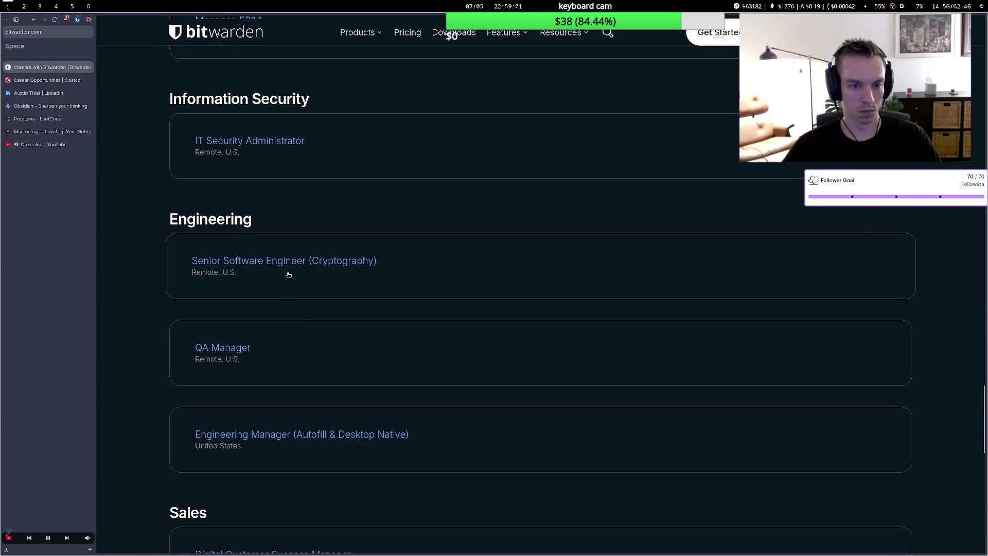
scroll(289, 275, "down", 4)
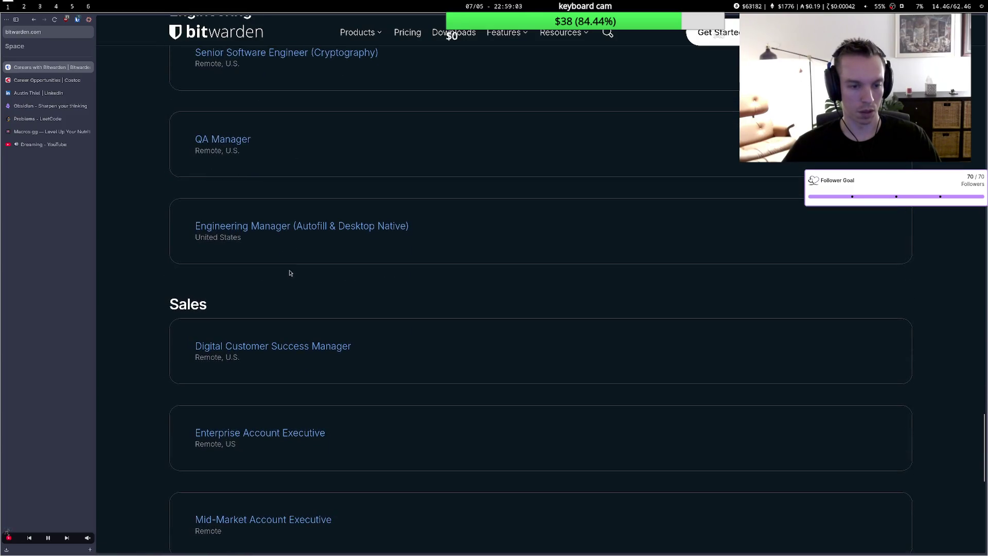
scroll(290, 273, "up", 1)
scroll(291, 271, "down", 4)
scroll(291, 271, "up", 5)
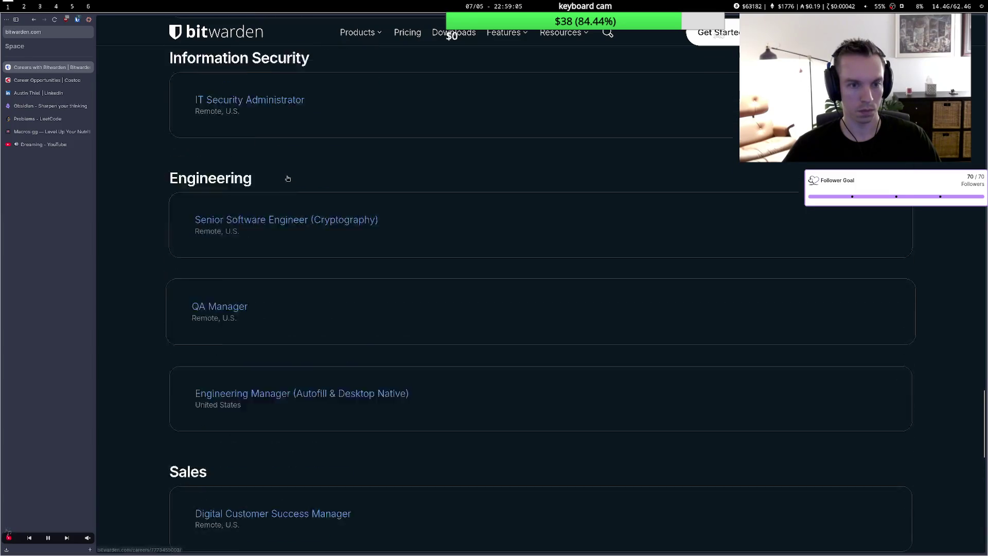
left_click(291, 273)
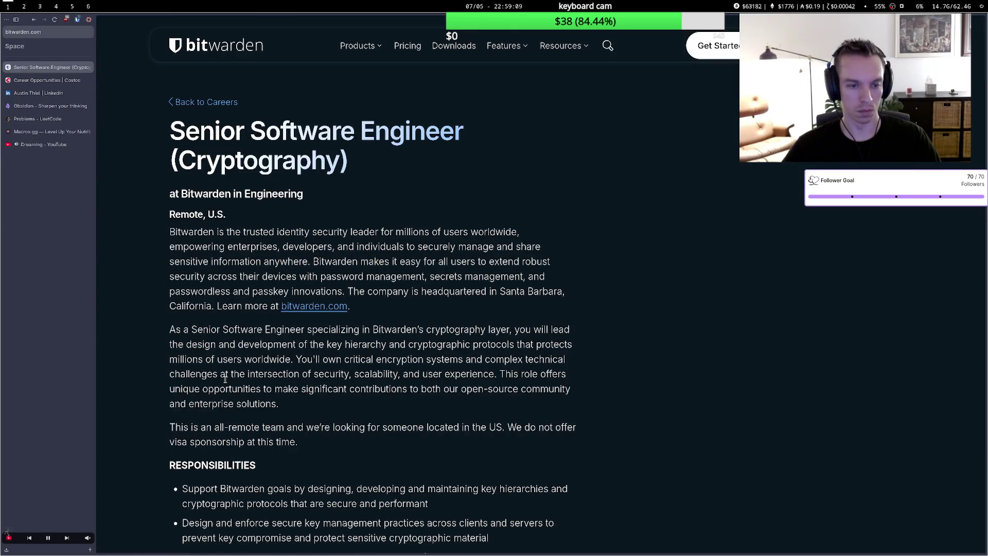
scroll(225, 380, "down", 8)
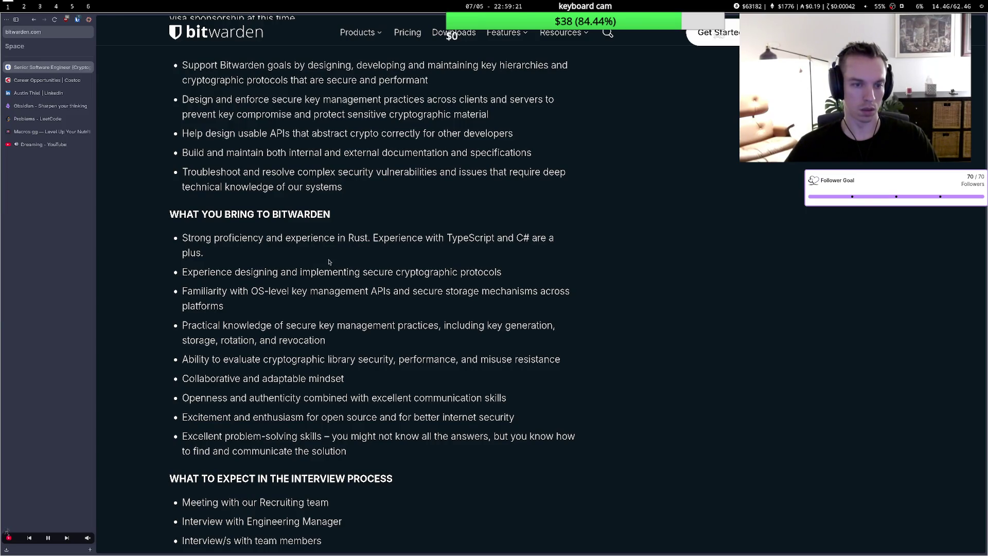
scroll(329, 262, "down", 10)
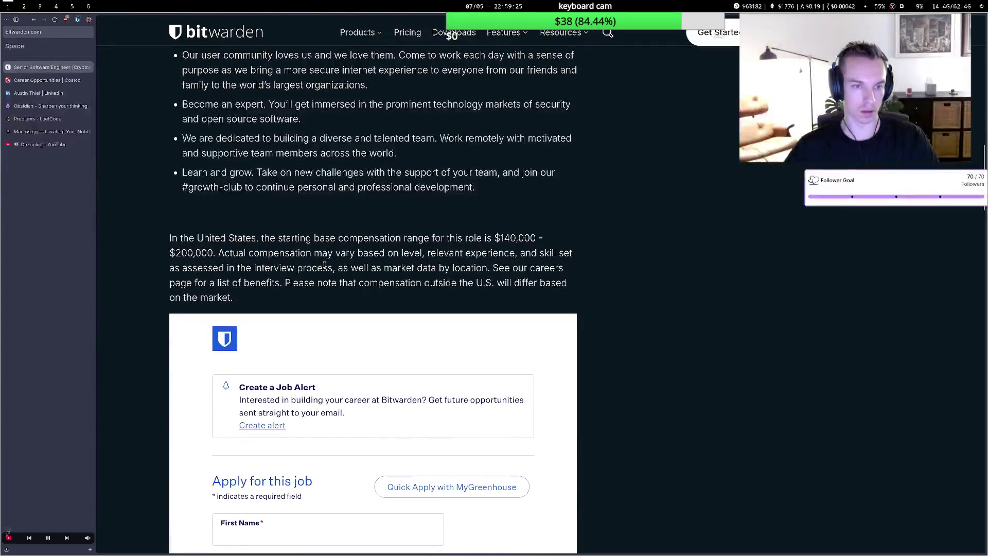
scroll(322, 267, "down", 5)
key("alt+Left")
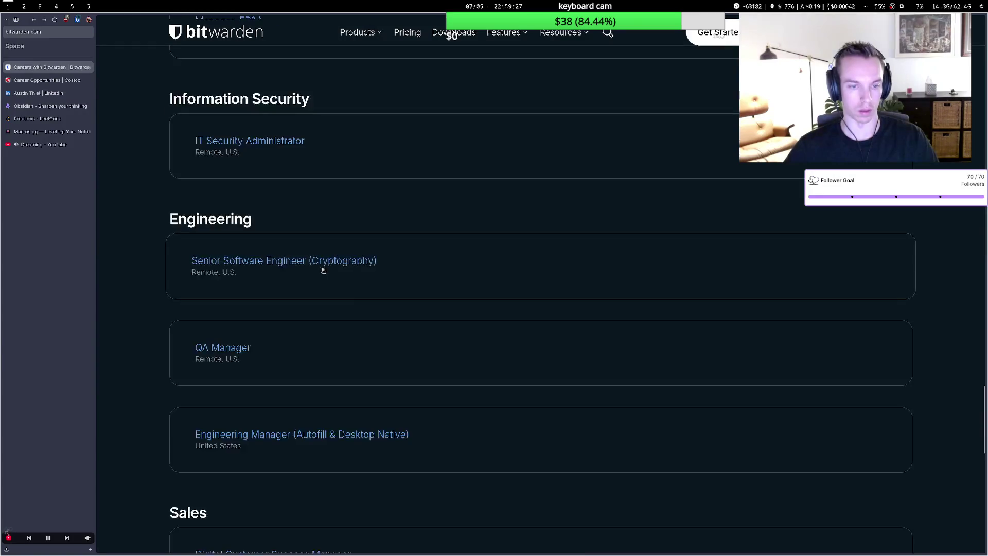
Return to the top of the Bitwarden careers page and select the current address for replacement
scroll(323, 242, "up", 10)
scroll(322, 222, "up", 10)
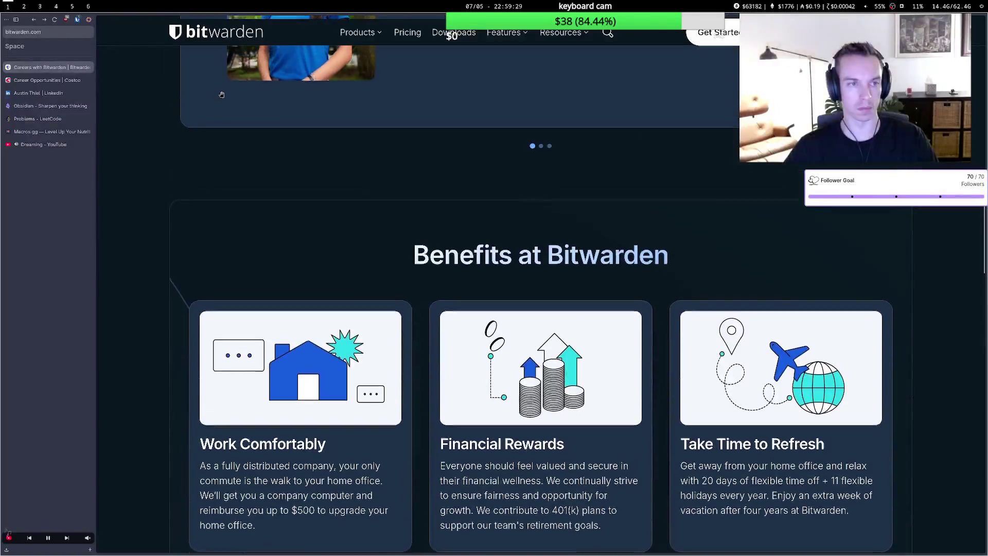
scroll(209, 149, "up", 7)
scroll(209, 150, "up", 15)
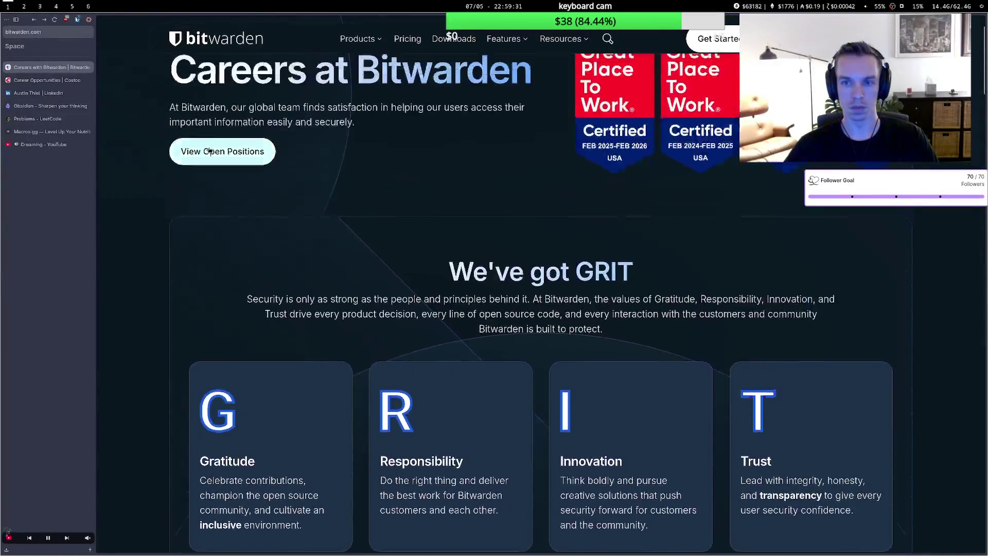
left_click(25, 33)
left_click(25, 33)
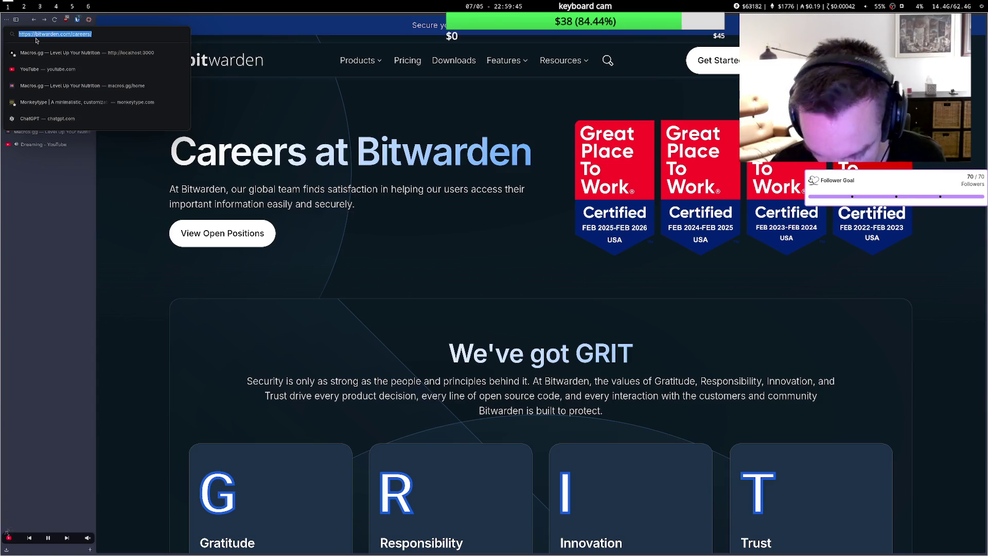
Search DuckDuckGo for 'uber jobs' and open the Uber Careers result at jobs.uber.com
type("ublr")
key("Return")
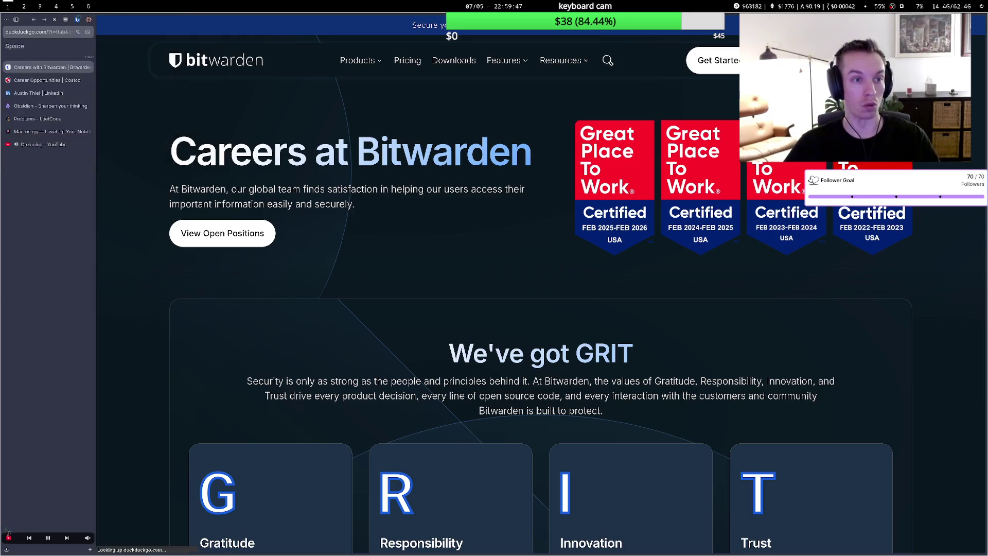
type("b")
key("BackSpace")
type("jobs")
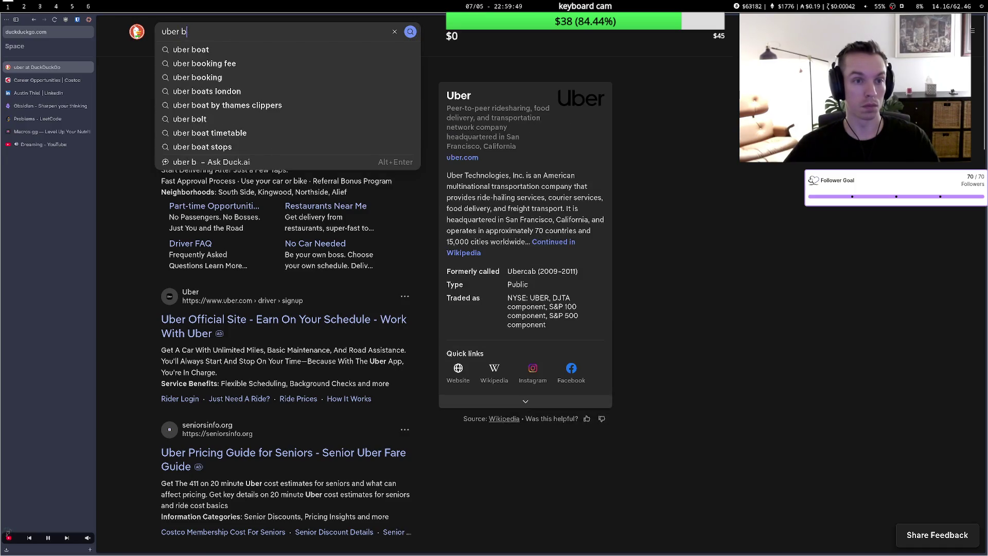
key("Return")
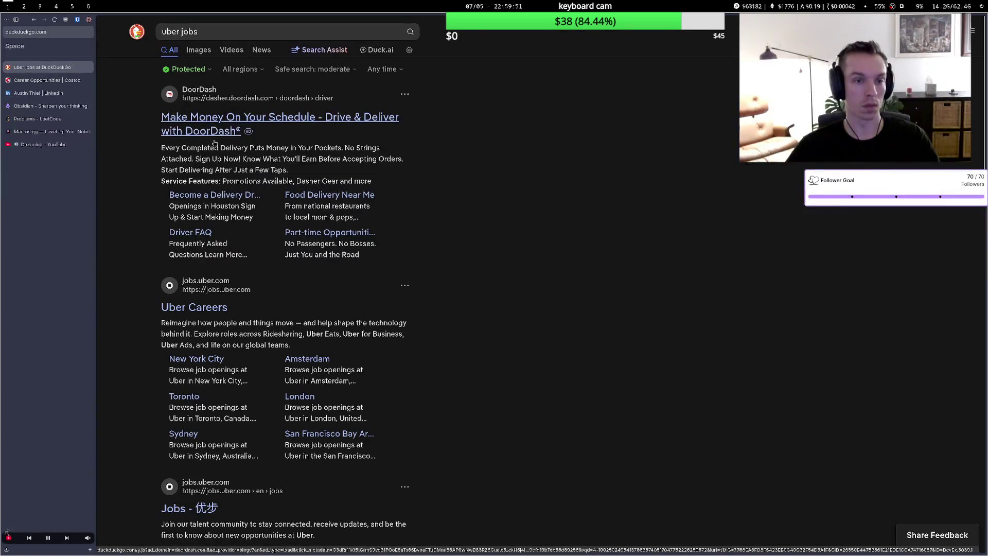
left_click(207, 307)
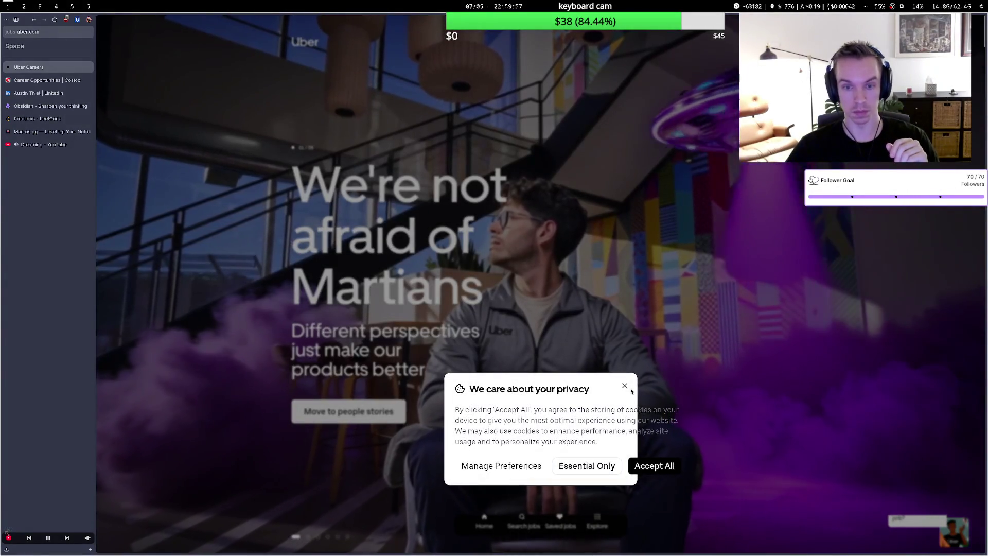
Dismiss the cookie notice and search Uber Careers for 'software' roles
left_click(624, 387)
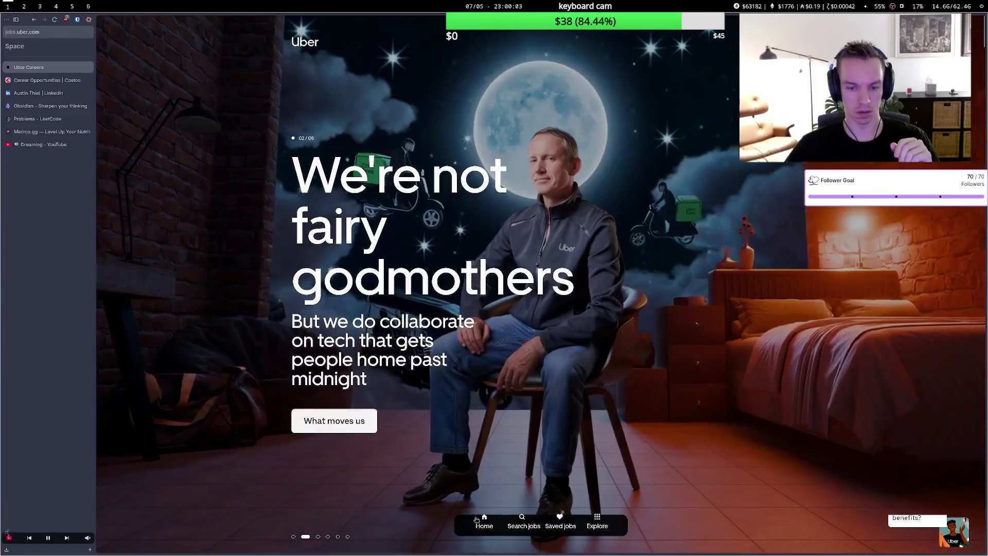
left_click(516, 528)
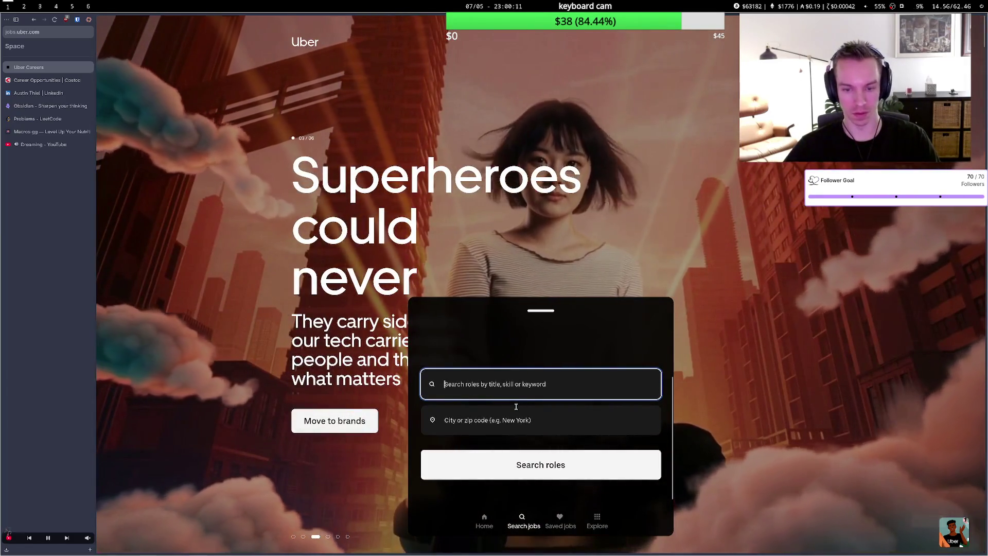
type("b")
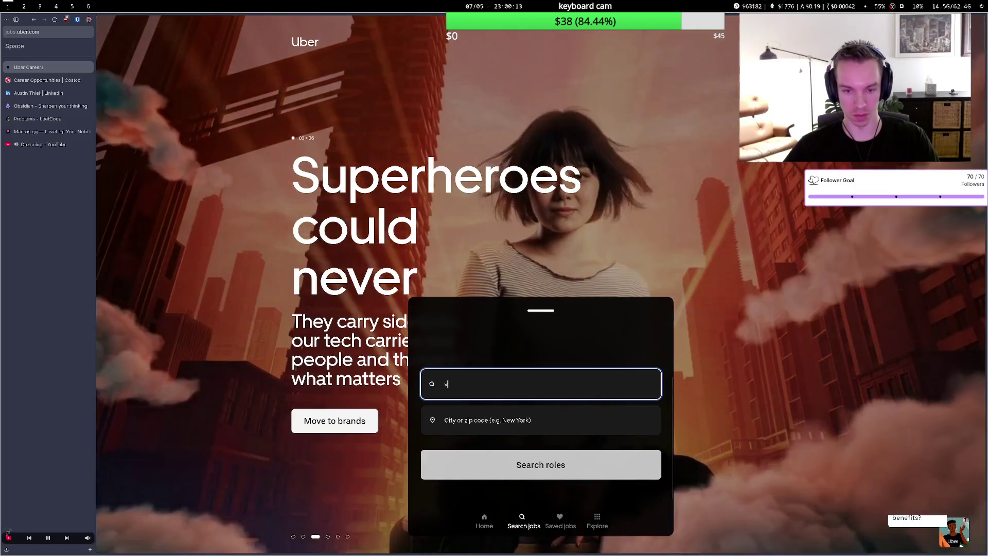
key("BackSpace")
type("so")
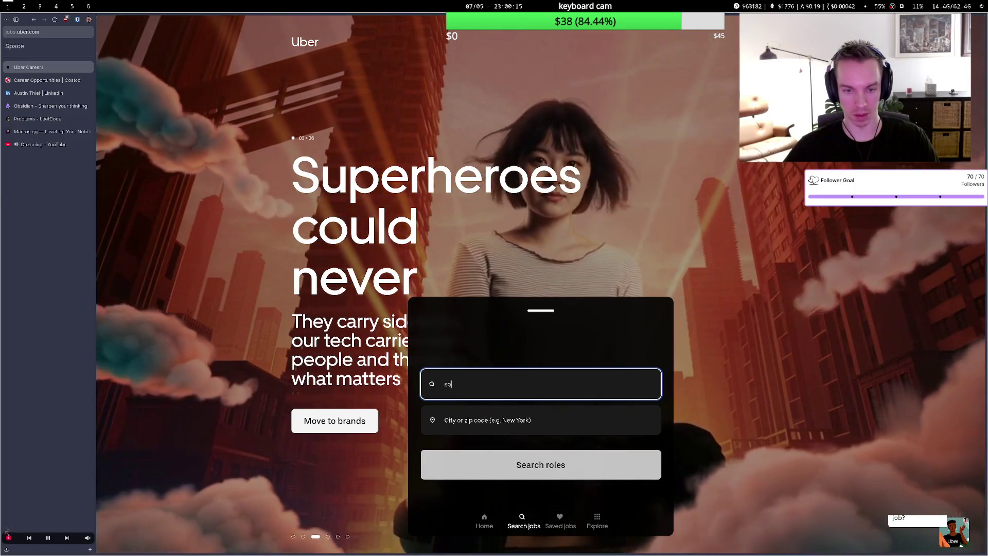
type("ftware")
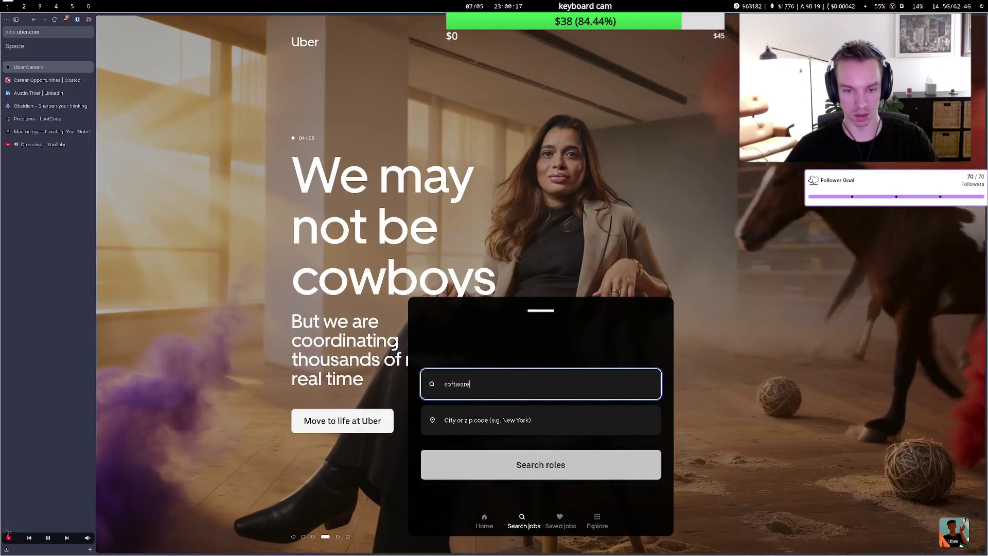
key("Return")
scroll(345, 361, "down", 1)
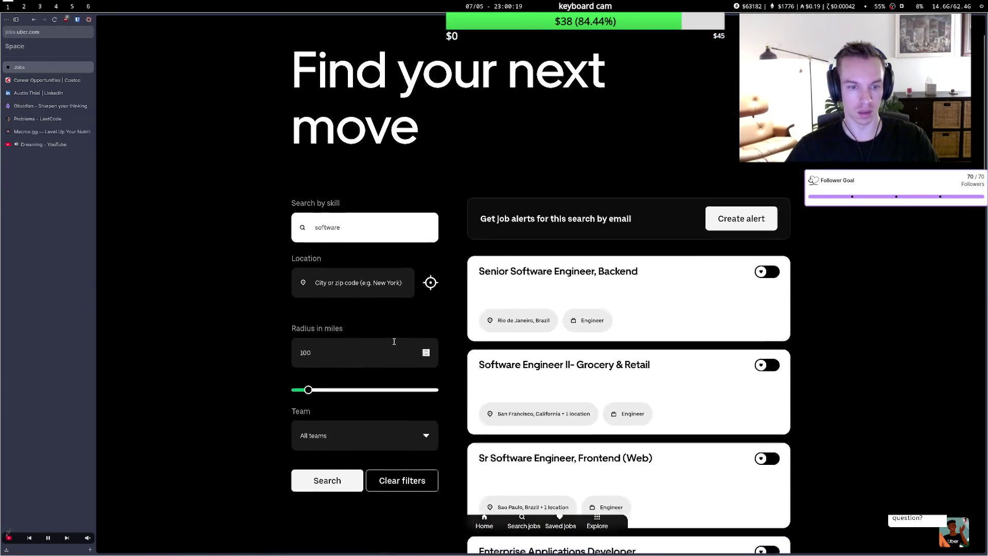
Filter the software openings to the Engineer team and allow the site to read the location
left_click(340, 421)
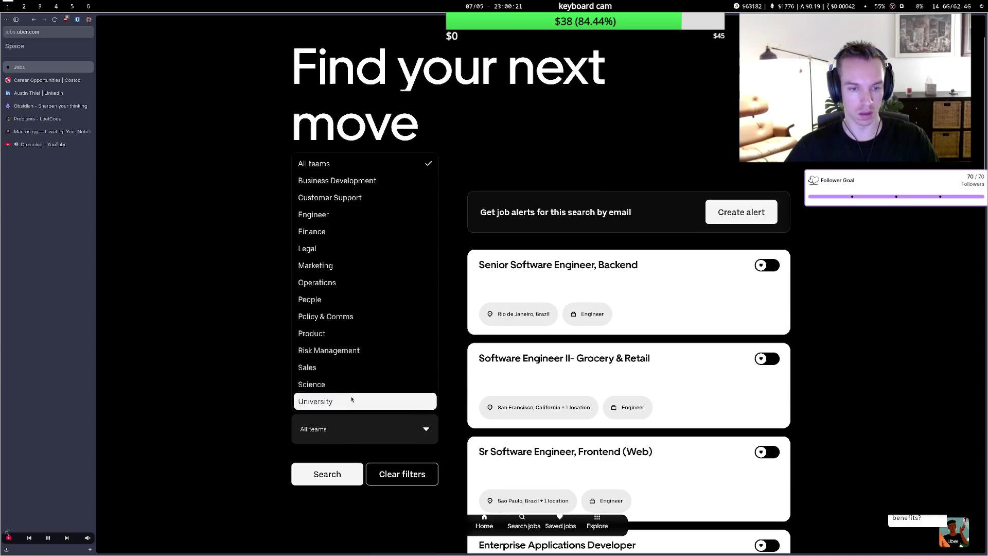
left_click(346, 219)
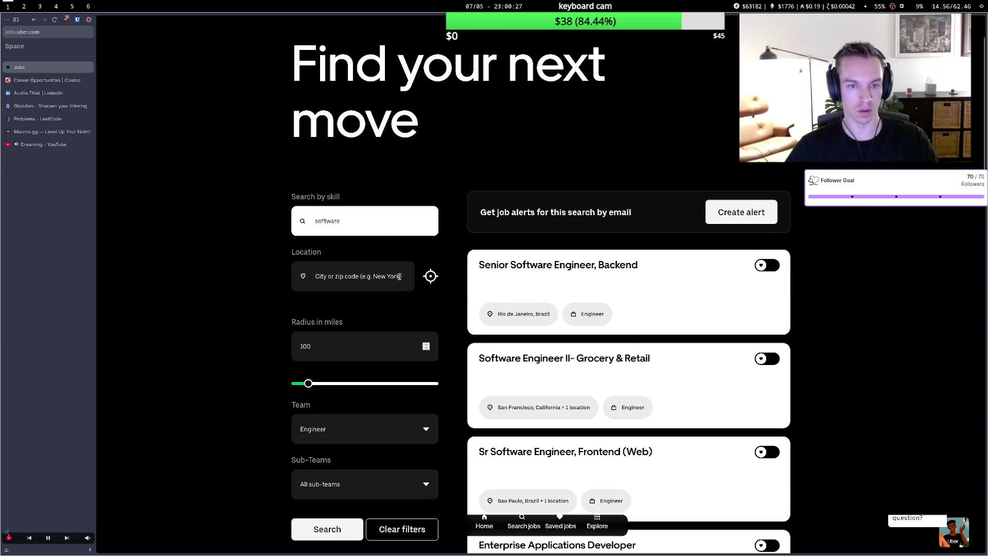
left_click(430, 277)
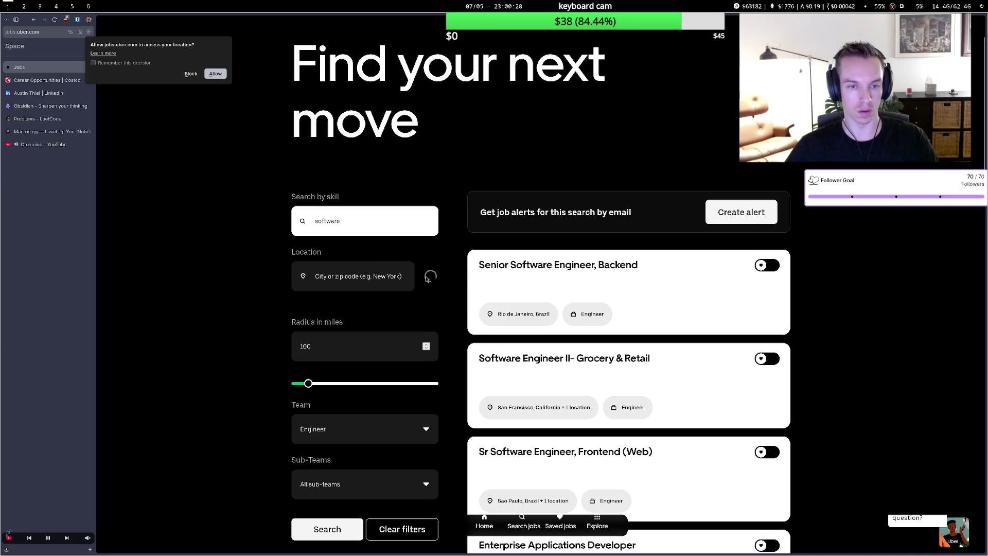
left_click(221, 74)
left_click(346, 279)
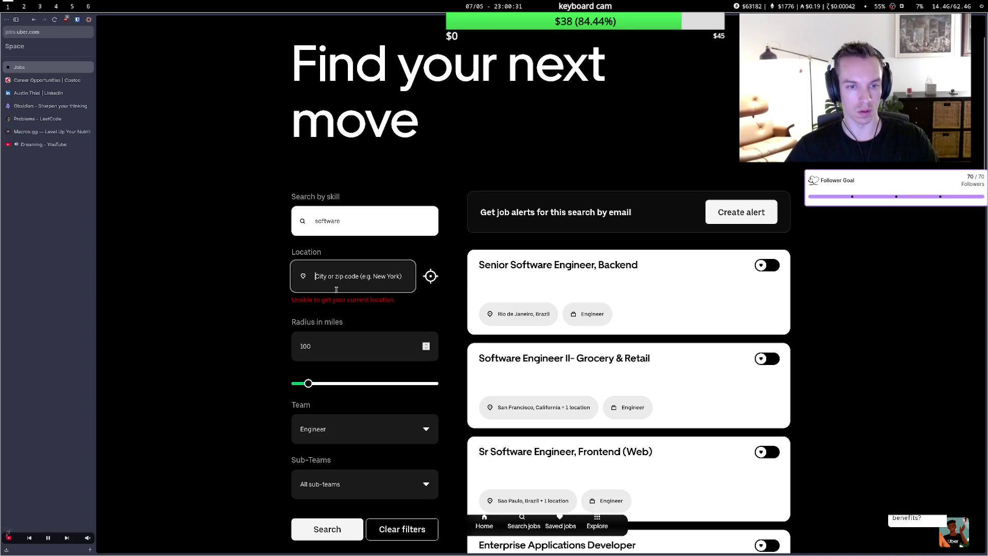
scroll(336, 290, "down", 3)
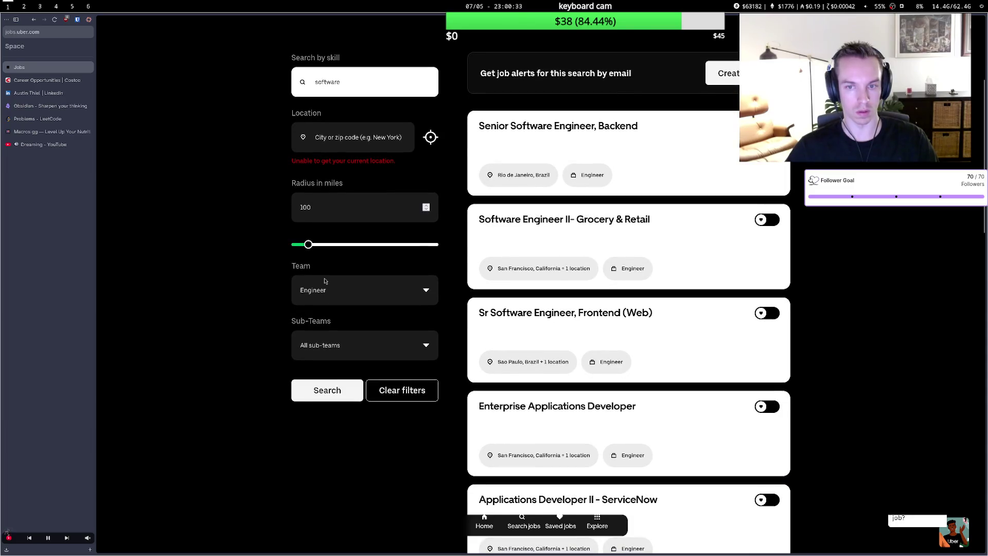
left_click(351, 347)
left_click(350, 347)
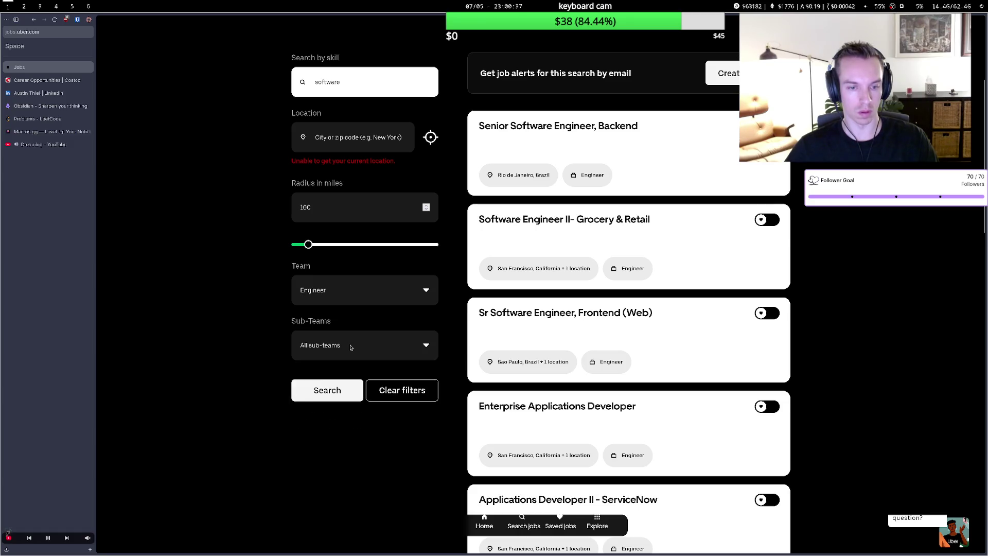
scroll(329, 334, "up", 2)
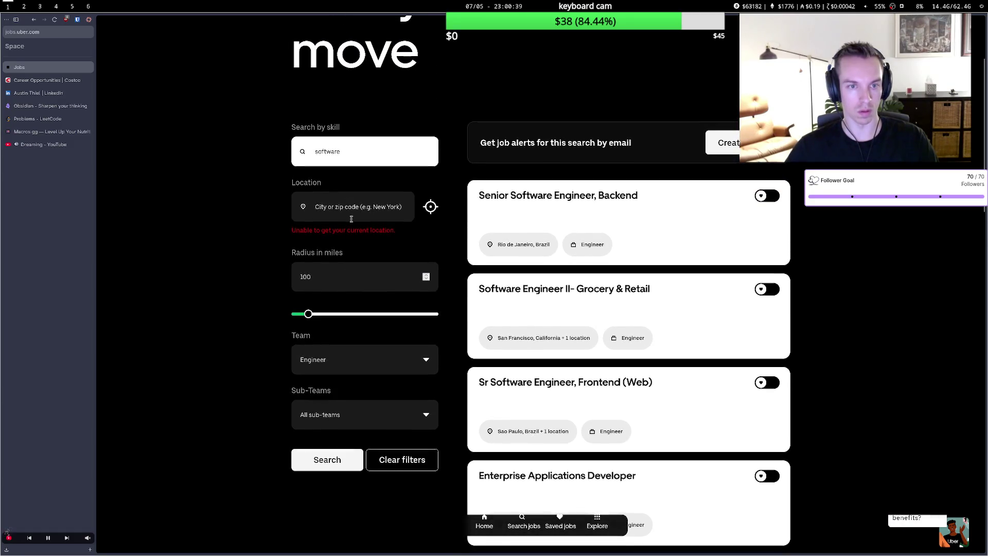
Set the location to Houston, TX, USA via zip code and rerun the software search
left_click(351, 219)
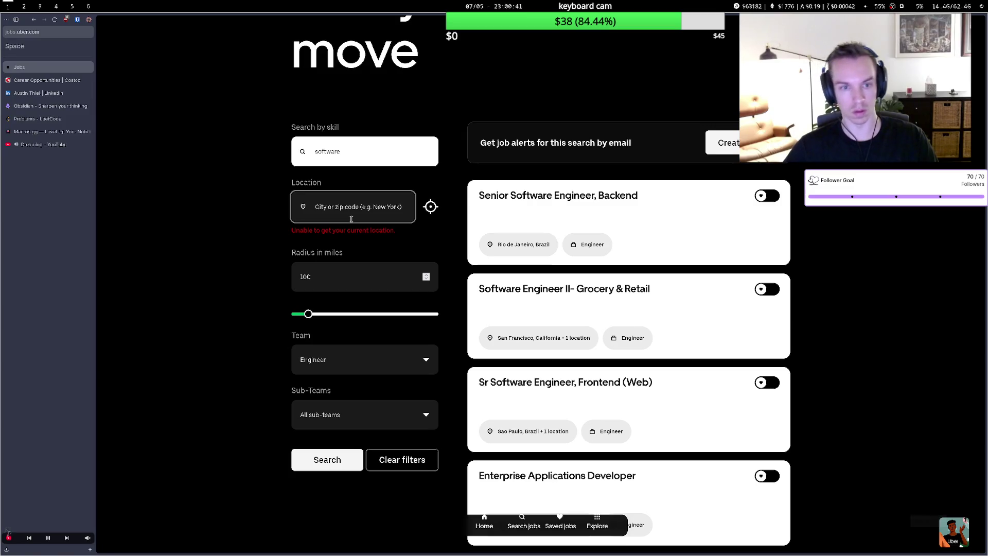
left_click(352, 219)
type("770")
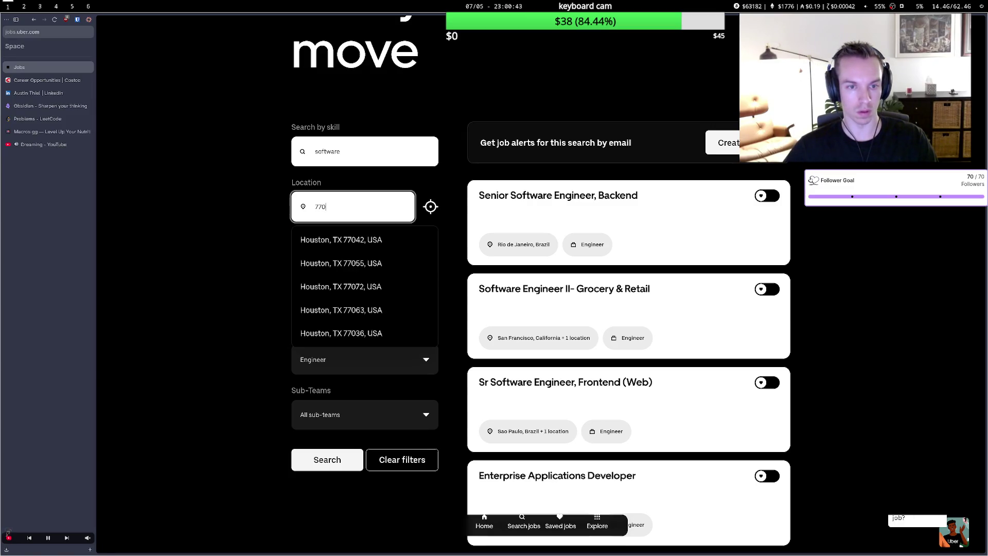
left_click(353, 240)
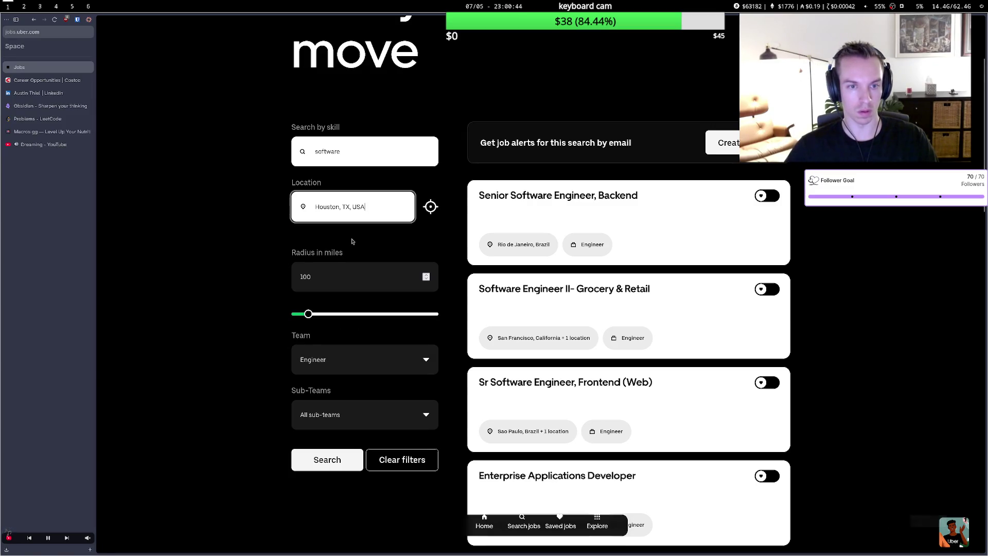
left_click(378, 155)
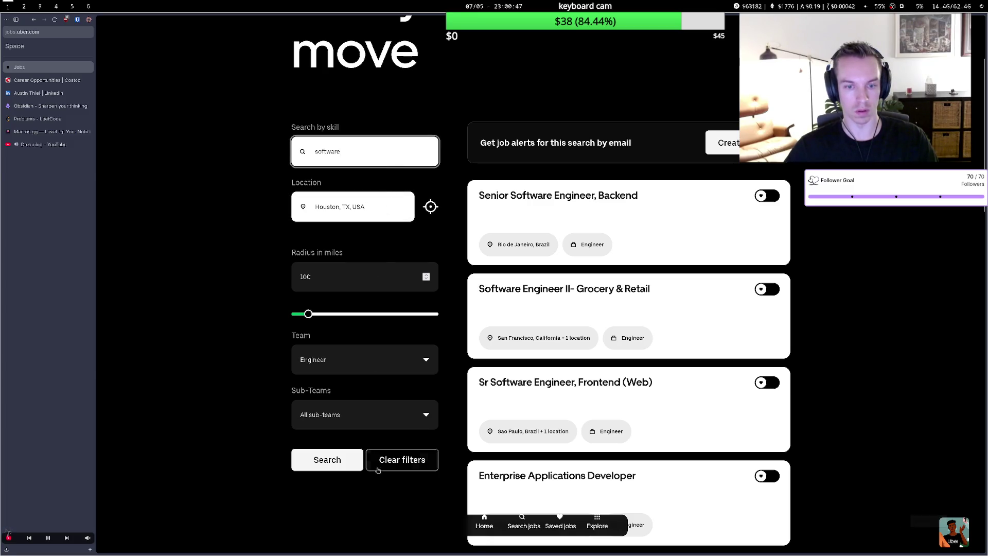
key("Return")
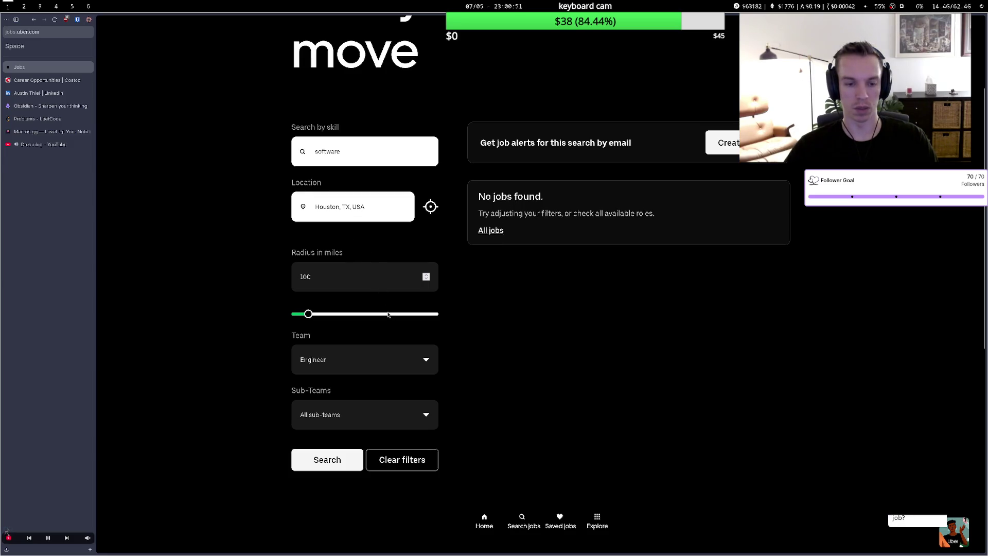
Clear the Houston location and rerun the software search across all locations
left_click(385, 210)
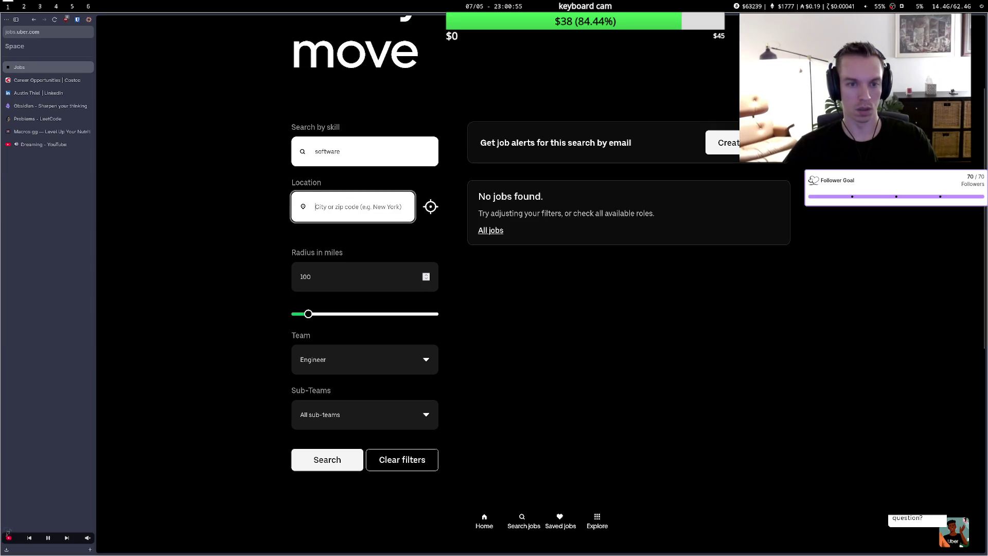
key("Return")
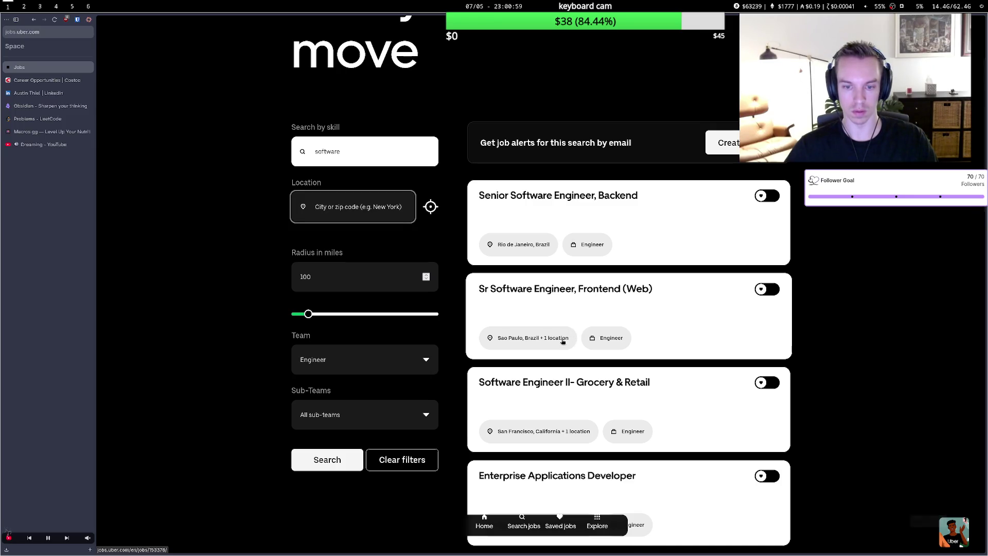
scroll(601, 343, "down", 6)
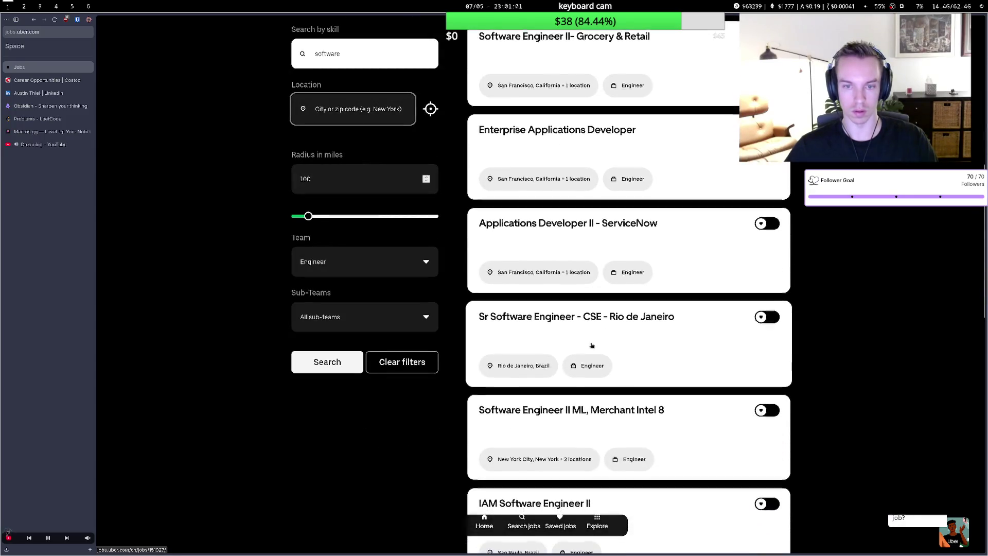
scroll(561, 281, "down", 4)
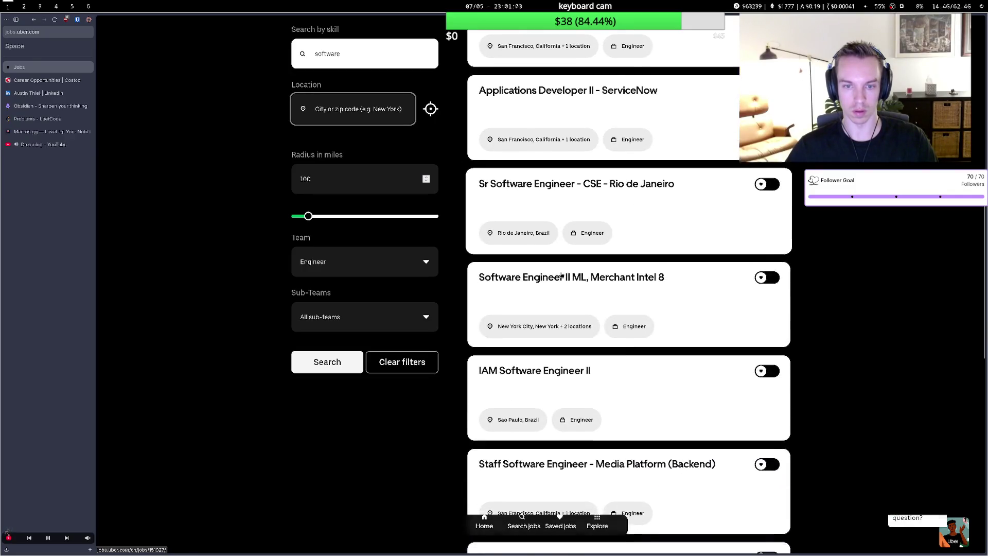
scroll(564, 272, "down", 5)
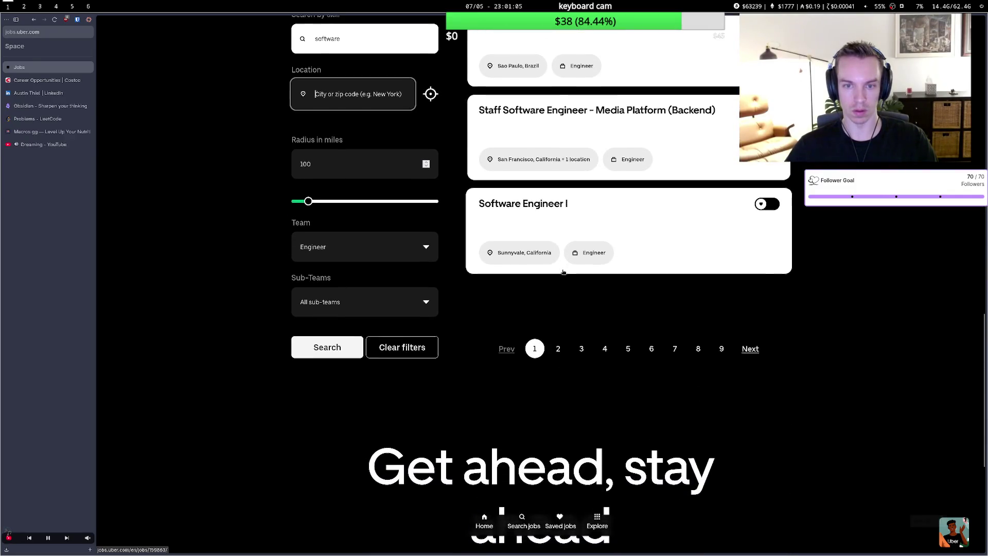
scroll(561, 278, "up", 7)
scroll(571, 295, "up", 12)
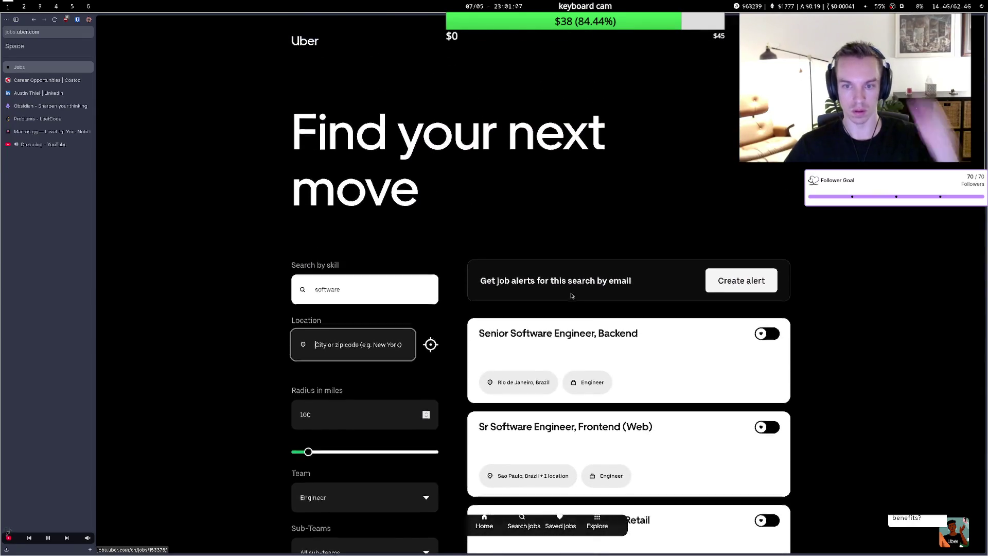
scroll(618, 350, "down", 20)
scroll(624, 362, "up", 4)
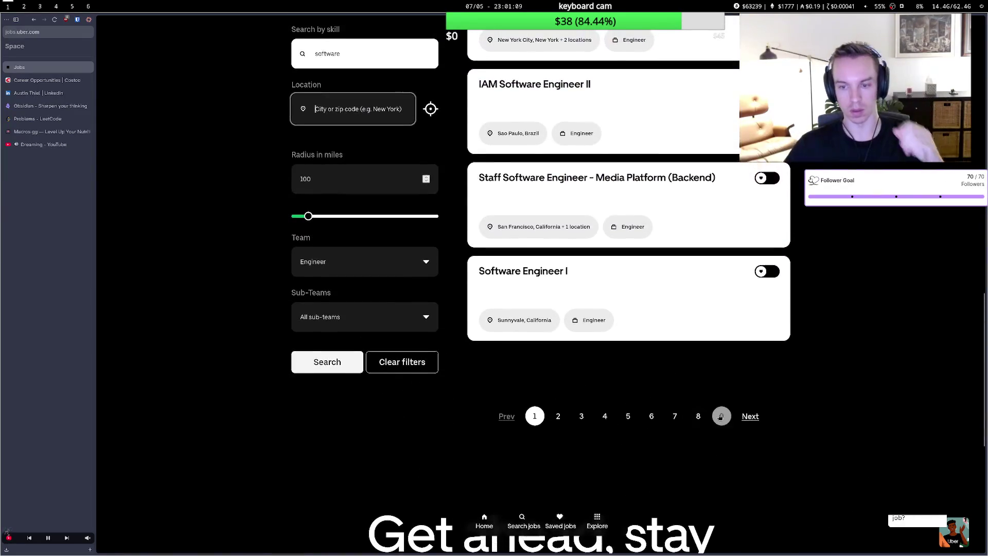
Browse result pages 9, 6 and 5, dismissing the cookie notice again
left_click(721, 414)
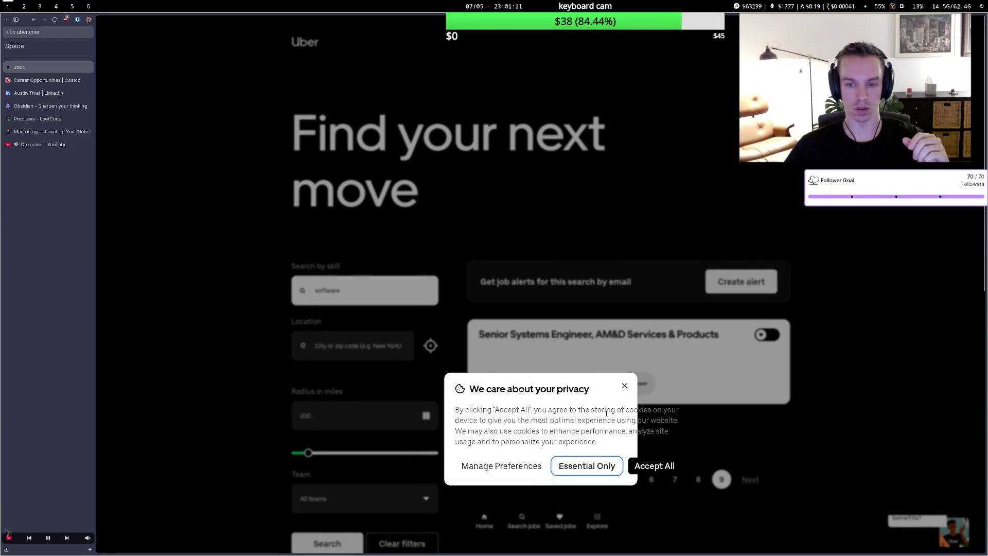
left_click(637, 470)
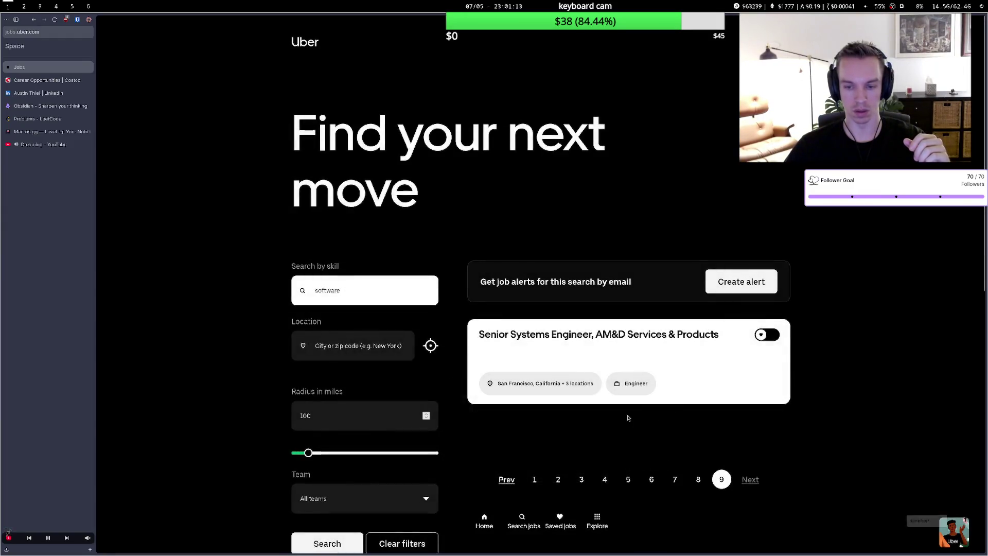
left_click(652, 479)
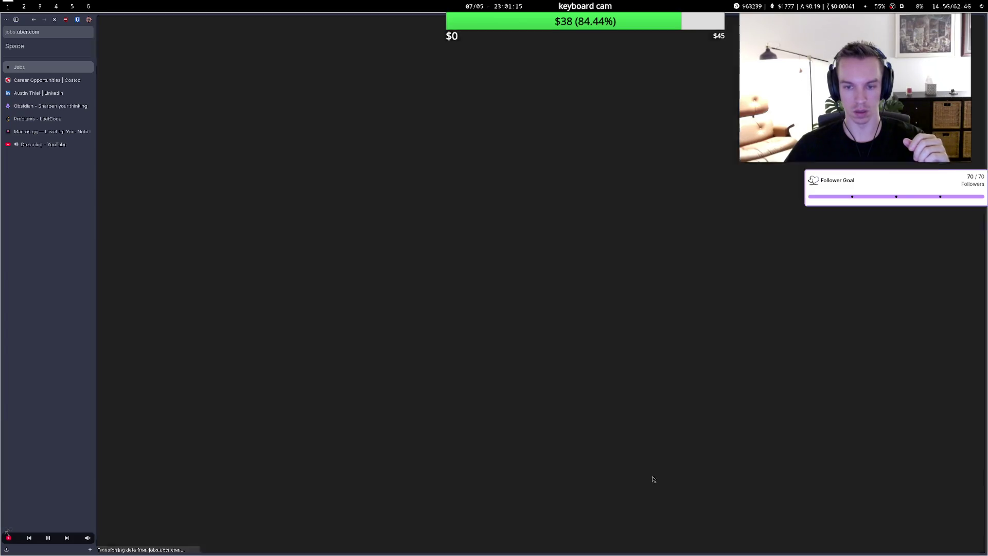
scroll(653, 453, "down", 3)
scroll(654, 453, "down", 1)
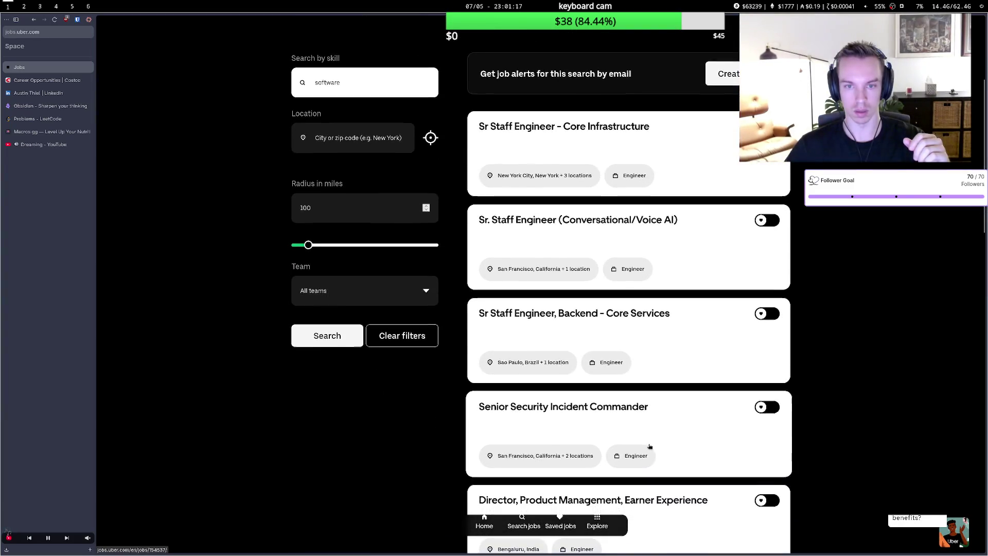
scroll(599, 231, "down", 15)
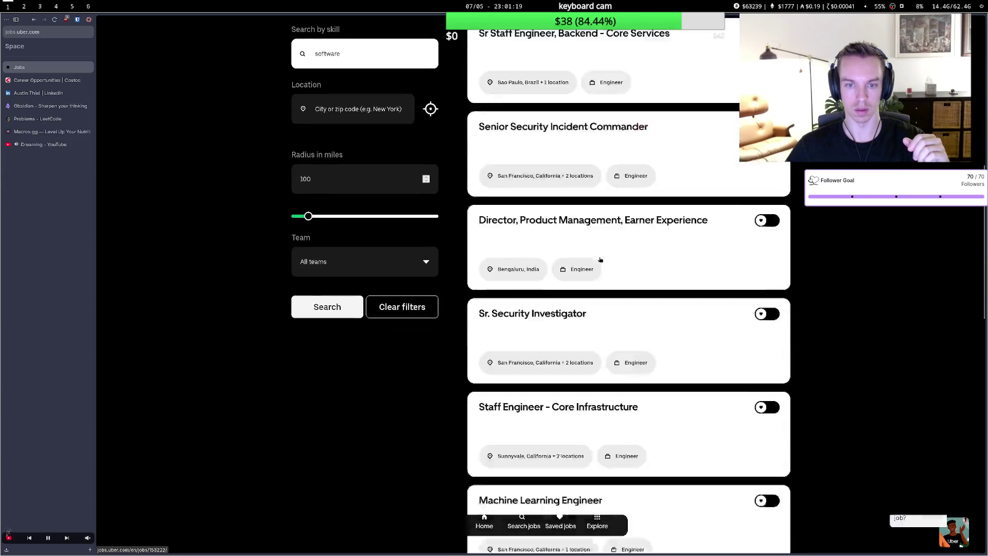
scroll(620, 407, "up", 3)
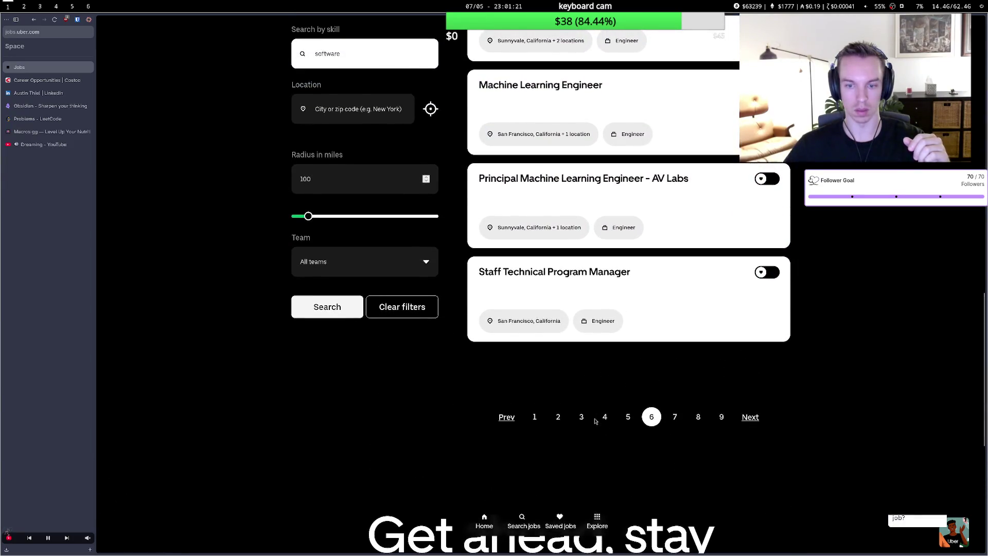
left_click(627, 412)
scroll(583, 344, "down", 5)
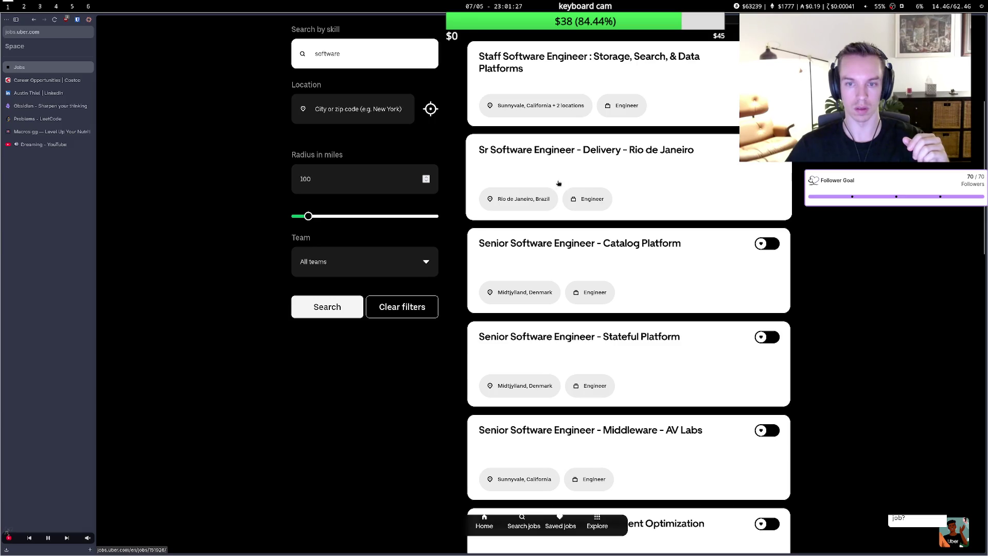
scroll(559, 183, "up", 5)
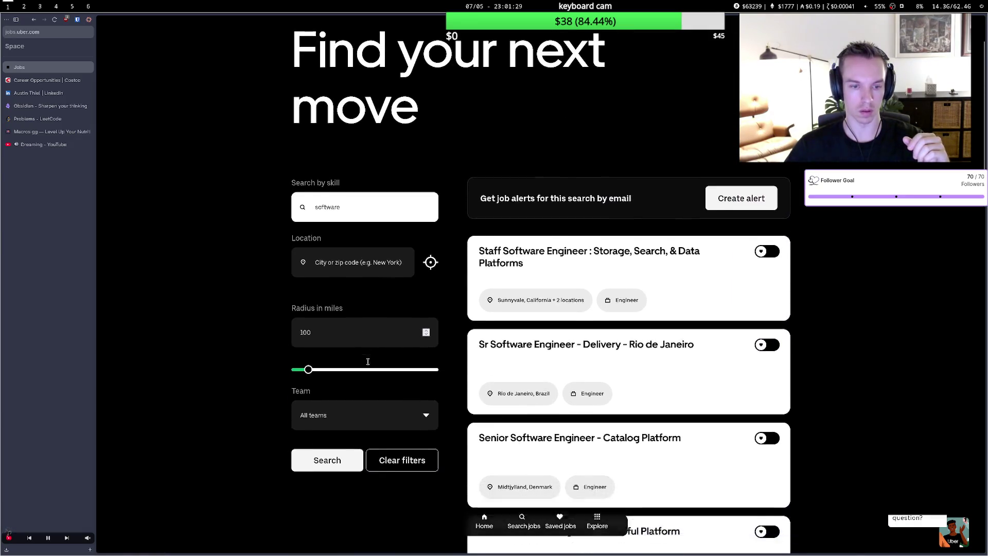
scroll(368, 361, "down", 1)
left_click(354, 365)
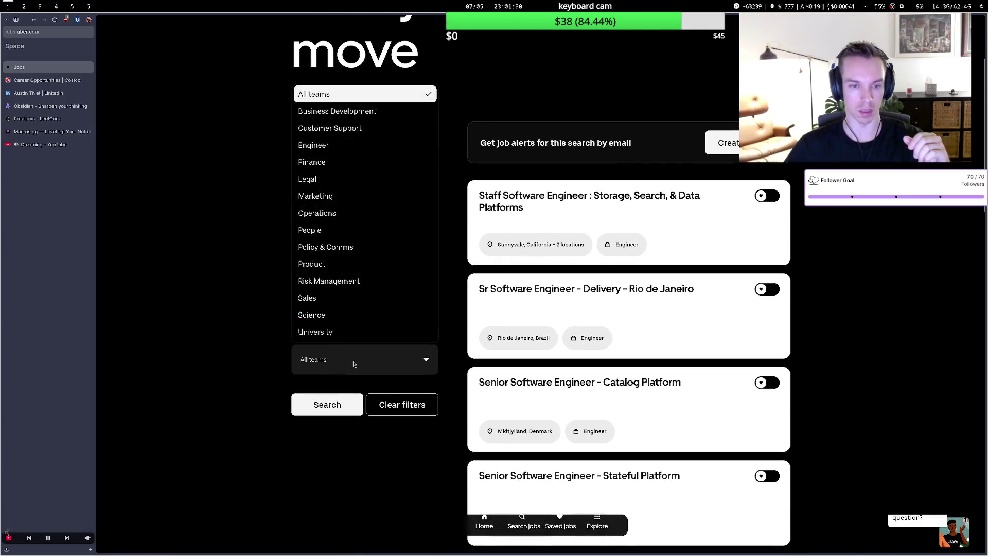
Filter the software results to the Engineer team and rerun the search
left_click(255, 305)
left_click(326, 371)
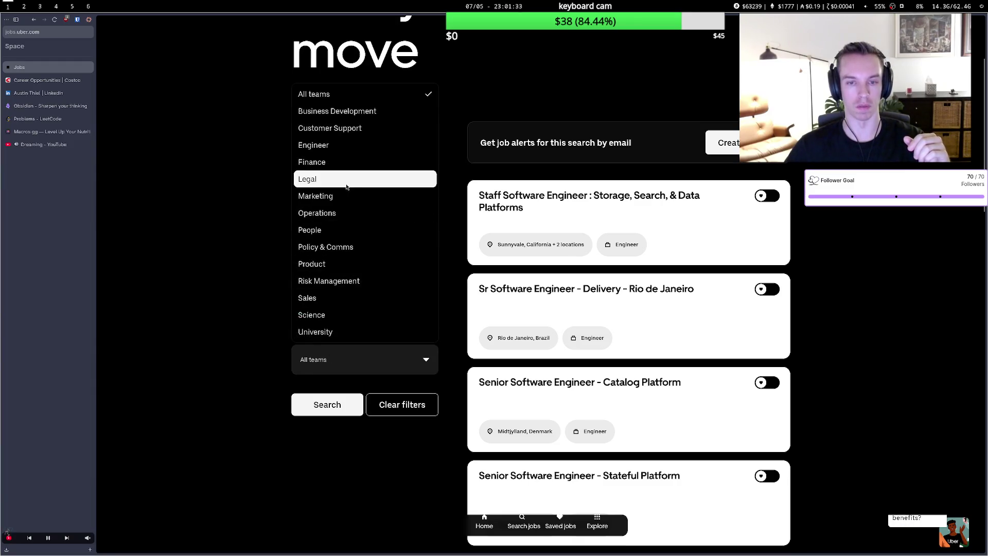
left_click(331, 142)
left_click(339, 458)
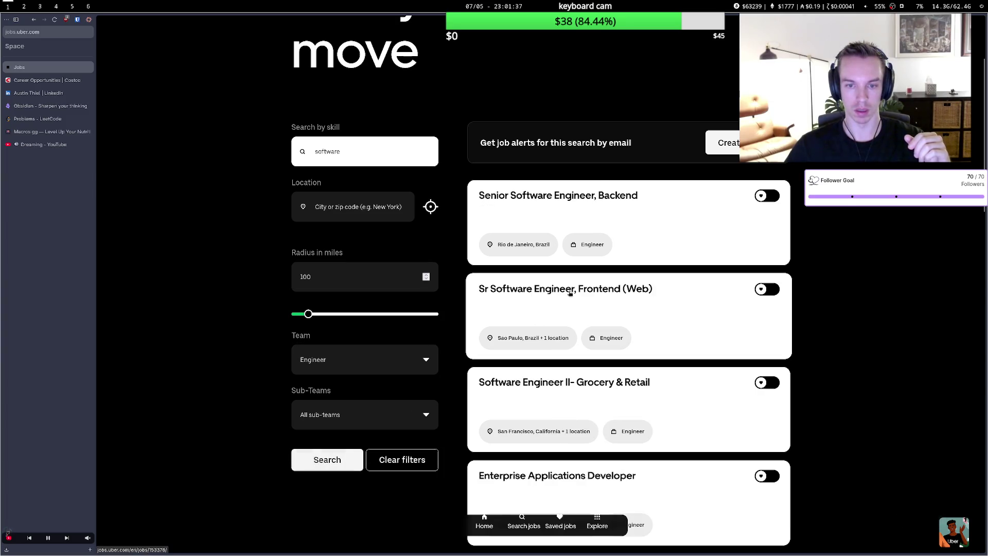
Skim the Senior Software Engineer, Backend posting and return to the results
left_click(580, 202)
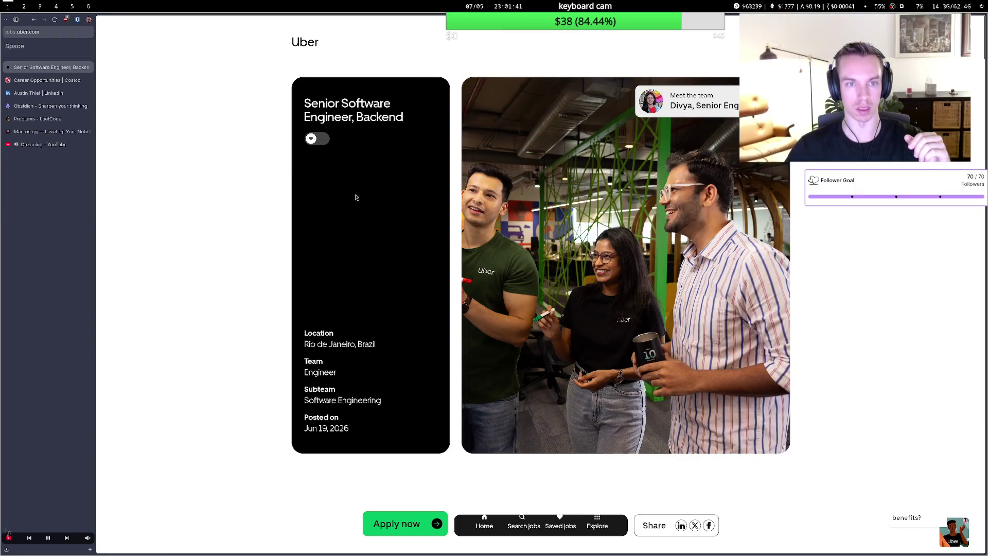
scroll(396, 258, "down", 15)
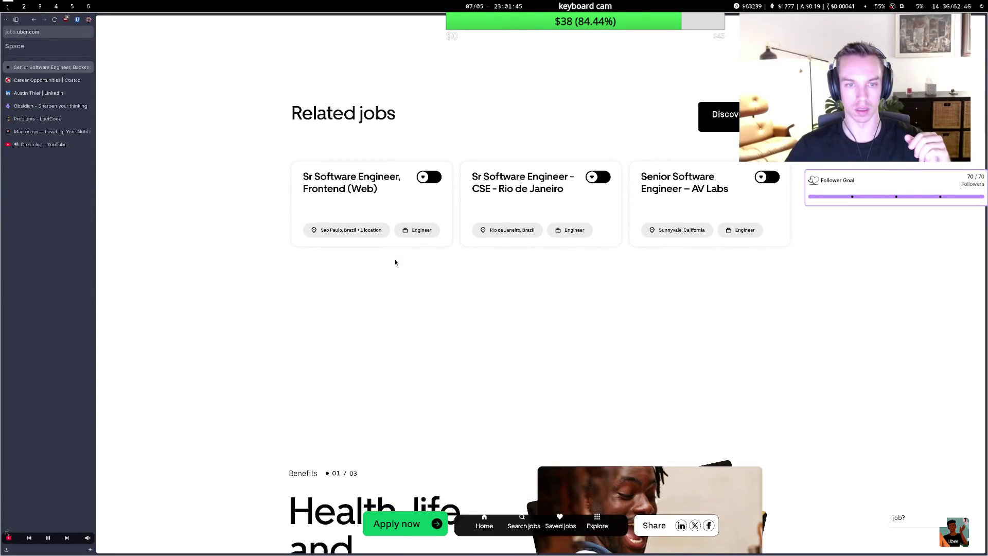
key("alt+Left")
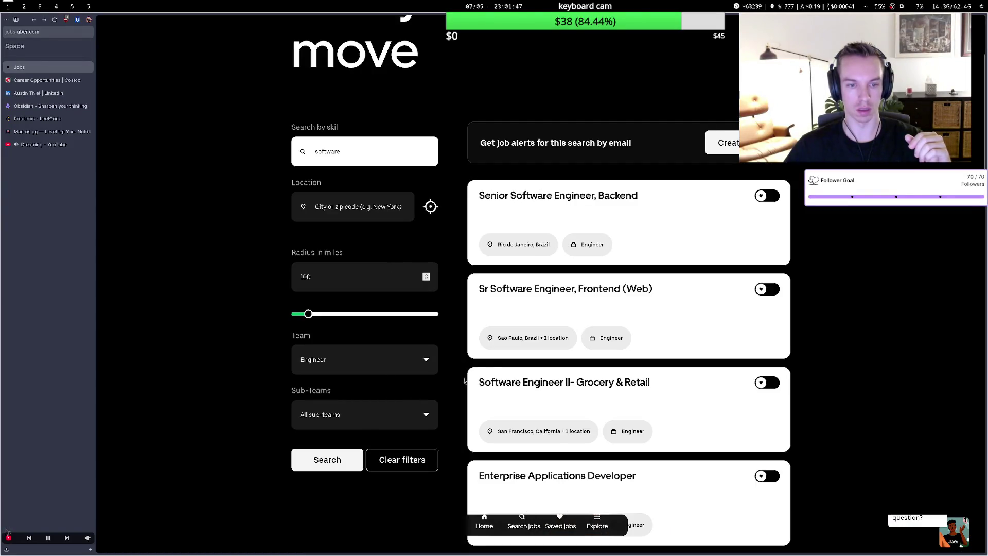
Widen the job search radius from 100 to the maximum 1000 miles
scroll(465, 381, "down", 6)
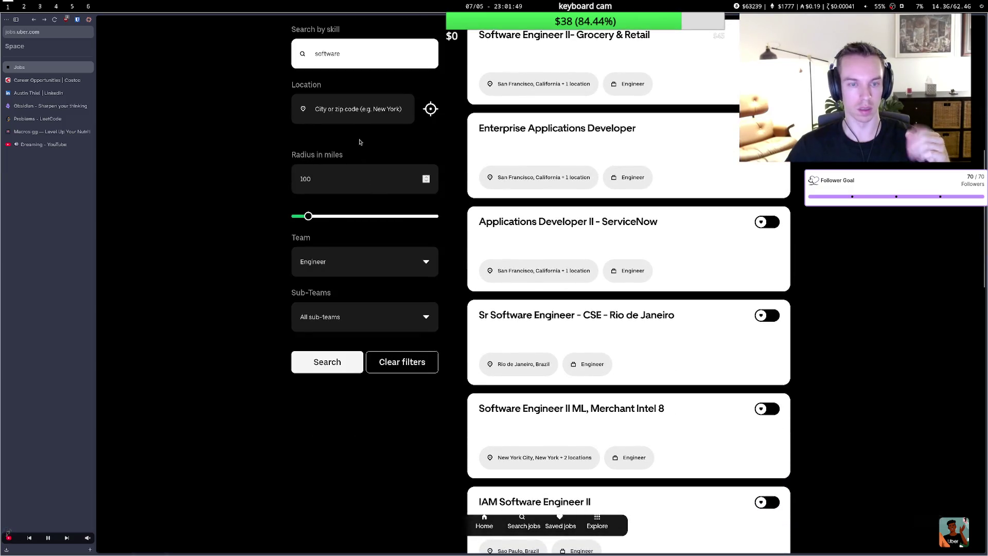
left_click(321, 120)
left_click(426, 111)
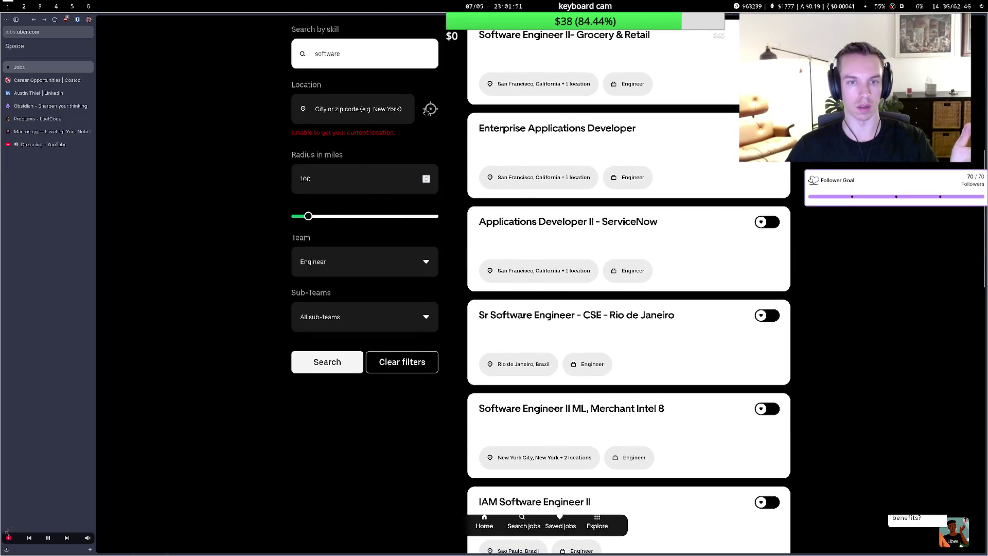
left_click(368, 185)
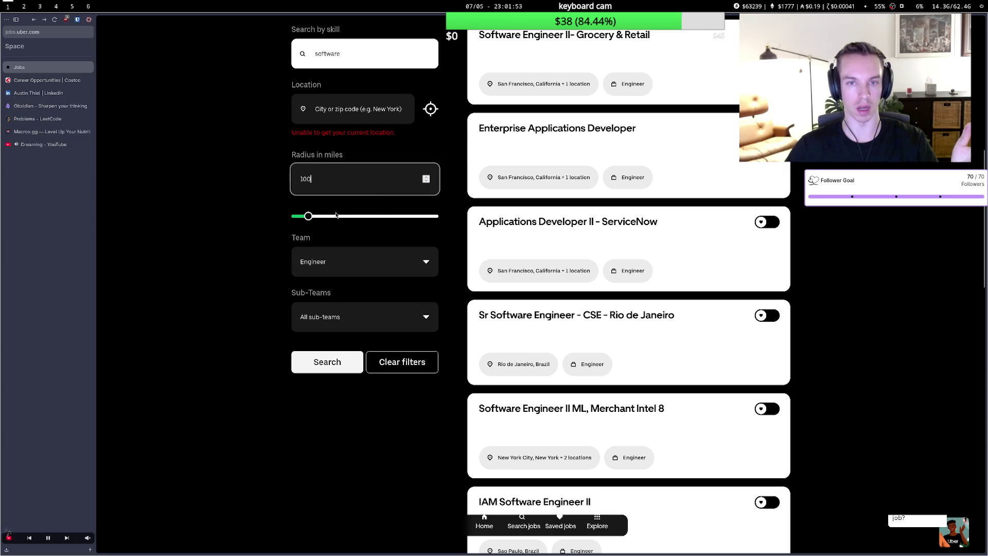
left_click_drag(308, 216, 437, 217)
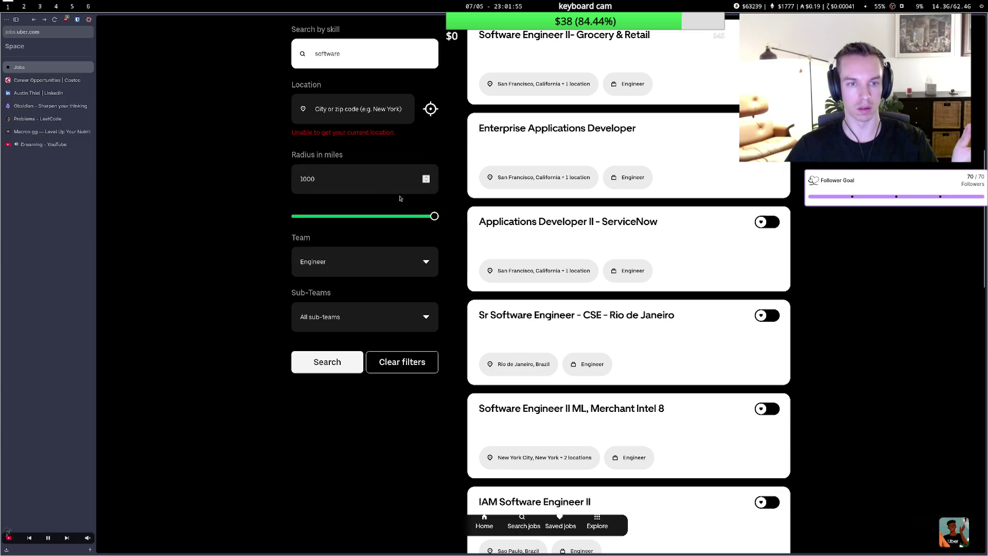
Search software Engineer jobs near Houston, TX, USA (zip 770), which finds no jobs
left_click(354, 118)
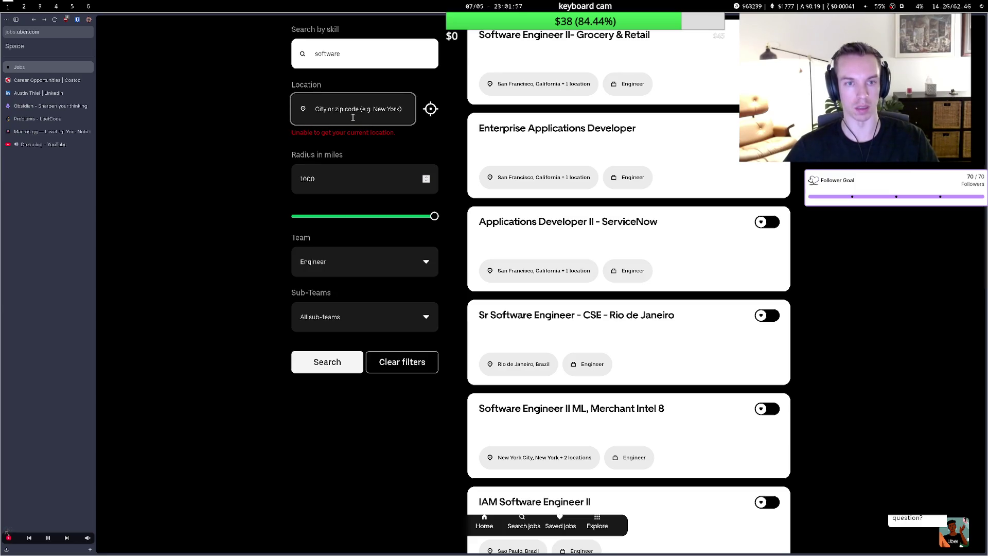
type("770")
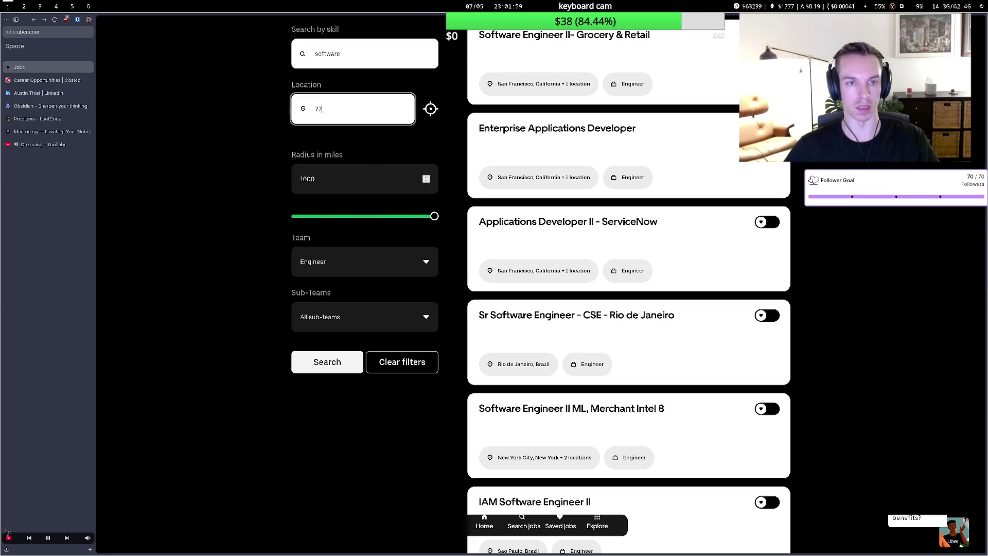
left_click(346, 144)
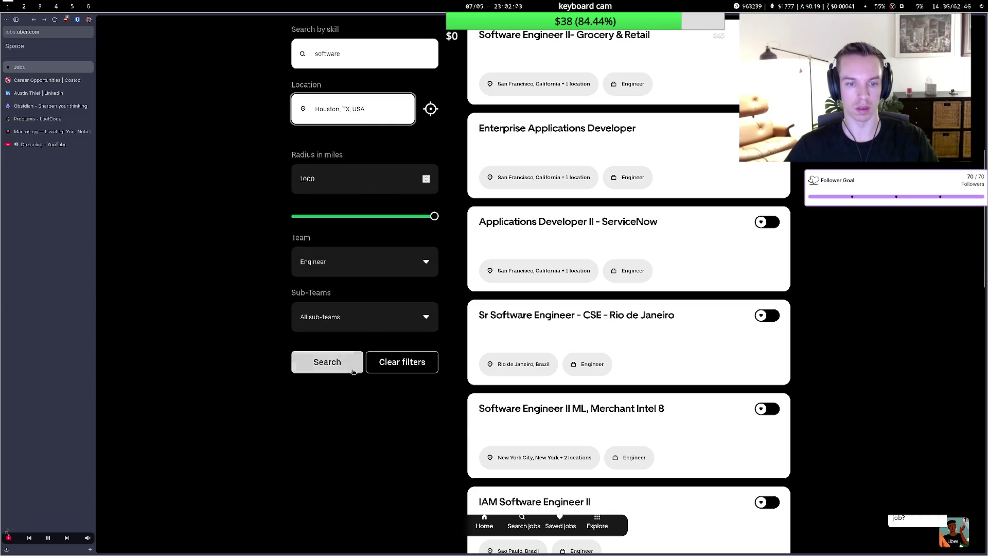
left_click(355, 352)
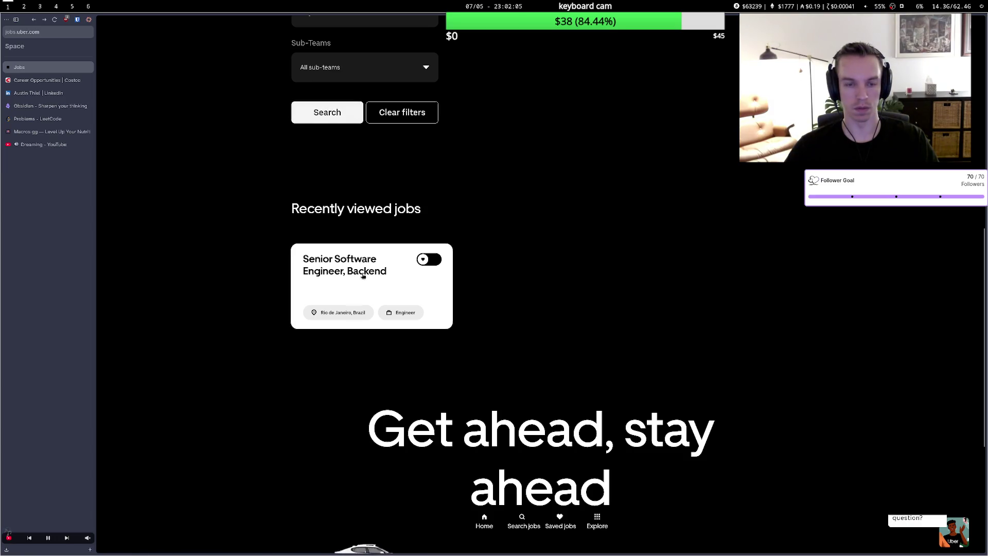
scroll(445, 279, "up", 5)
scroll(446, 279, "up", 5)
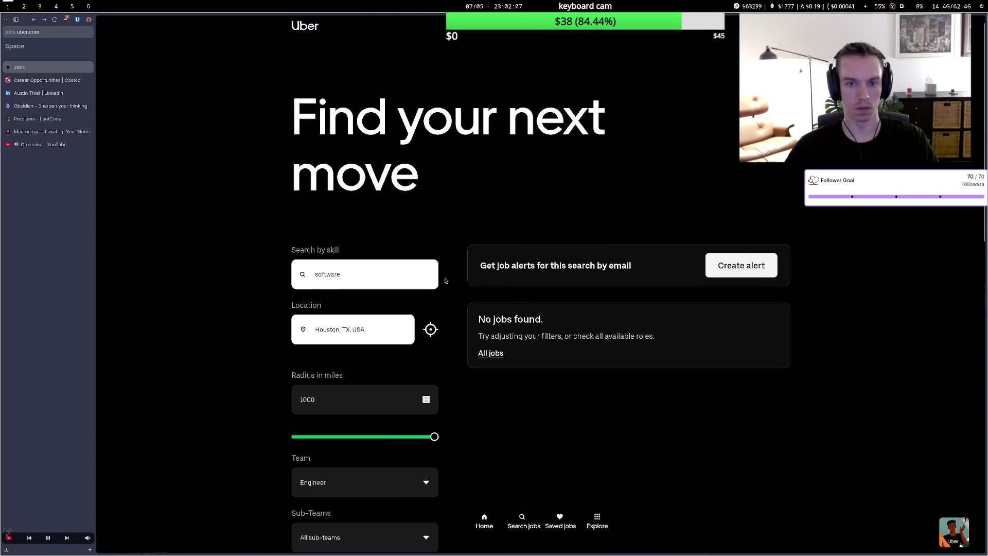
scroll(359, 235, "down", 3)
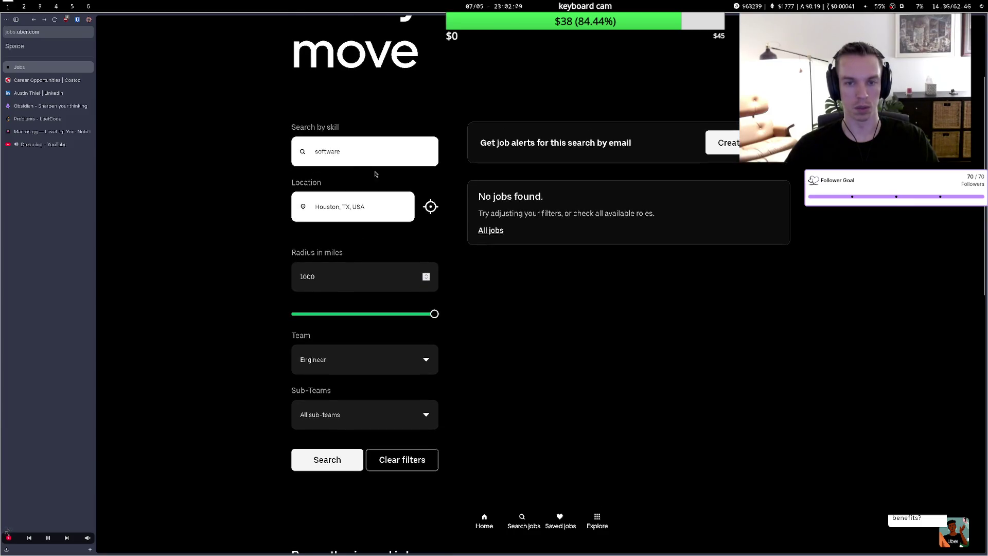
scroll(216, 102, "up", 3)
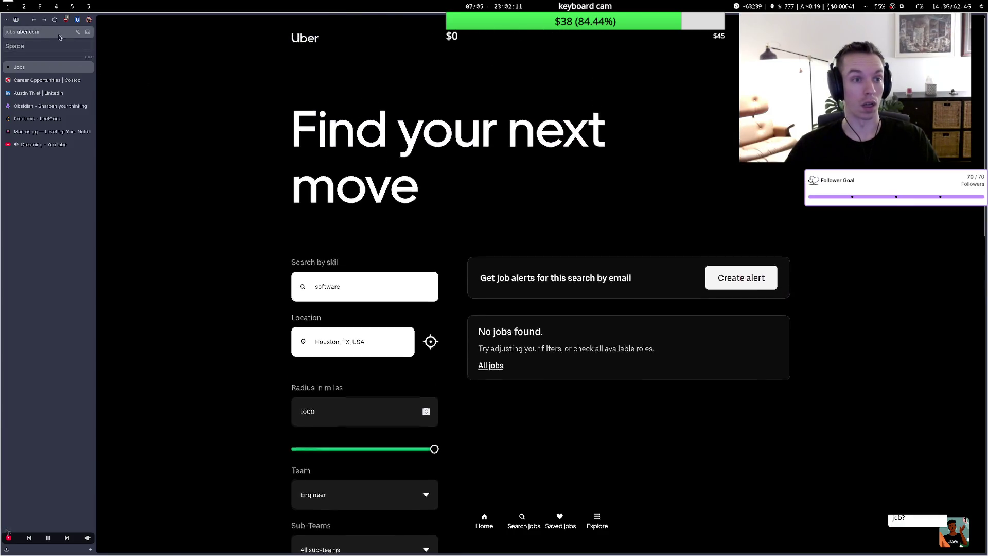
Search DuckDuckGo for 'lyft jobs' and open the Lyft Careers result
left_click(60, 31)
type("lyft")
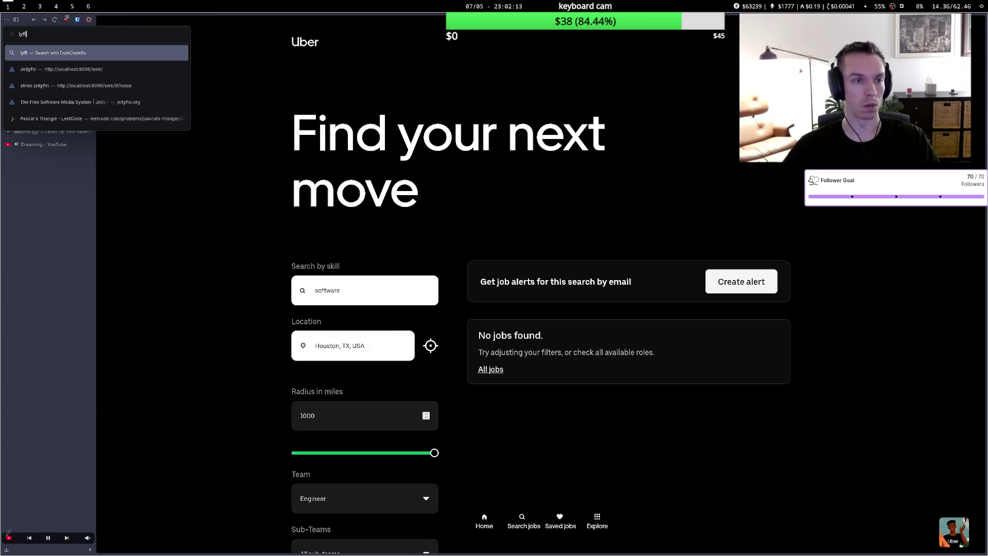
type(" job")
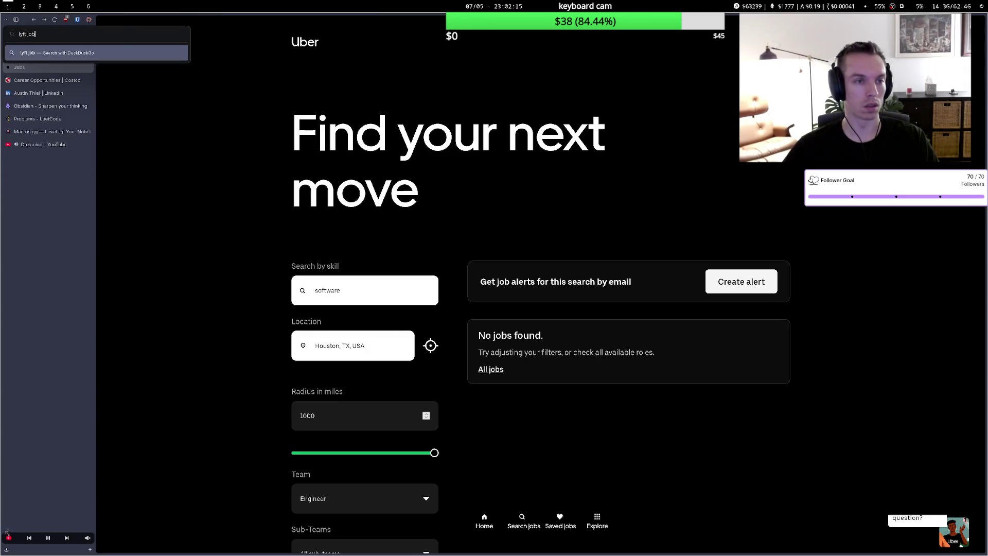
type("s")
key("Return")
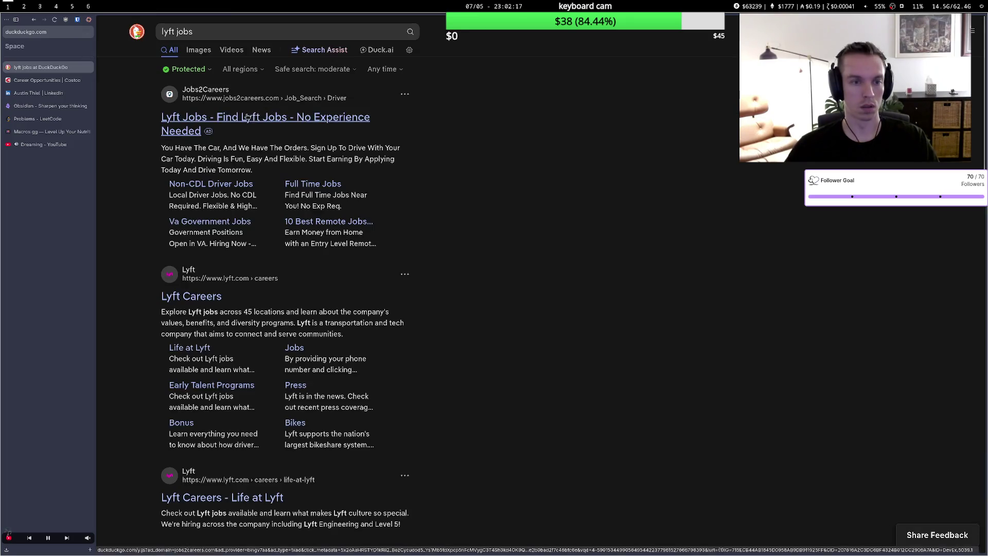
left_click(204, 304)
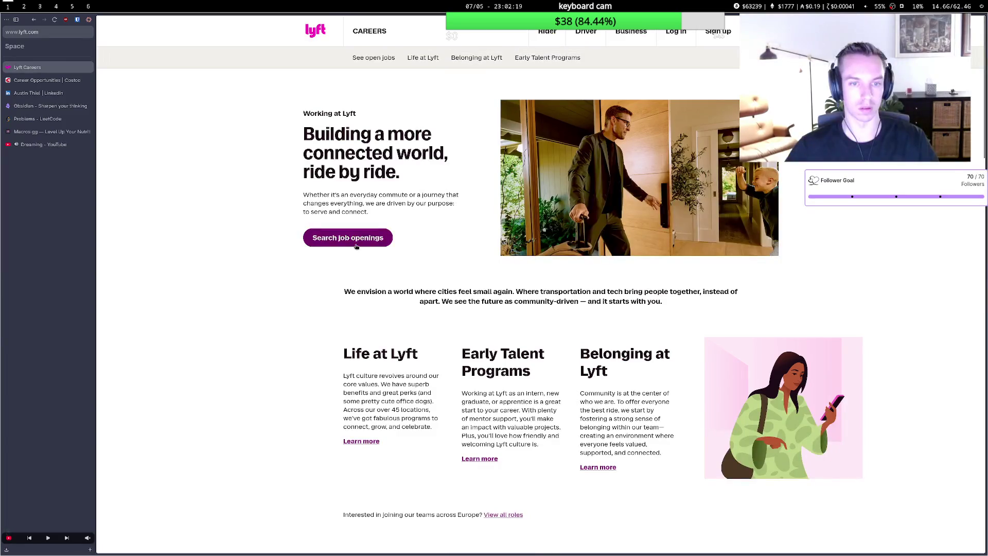
Jump down to the Lyft Careers Openings list and scroll to Software Engineering
left_click(381, 298)
scroll(389, 268, "down", 5)
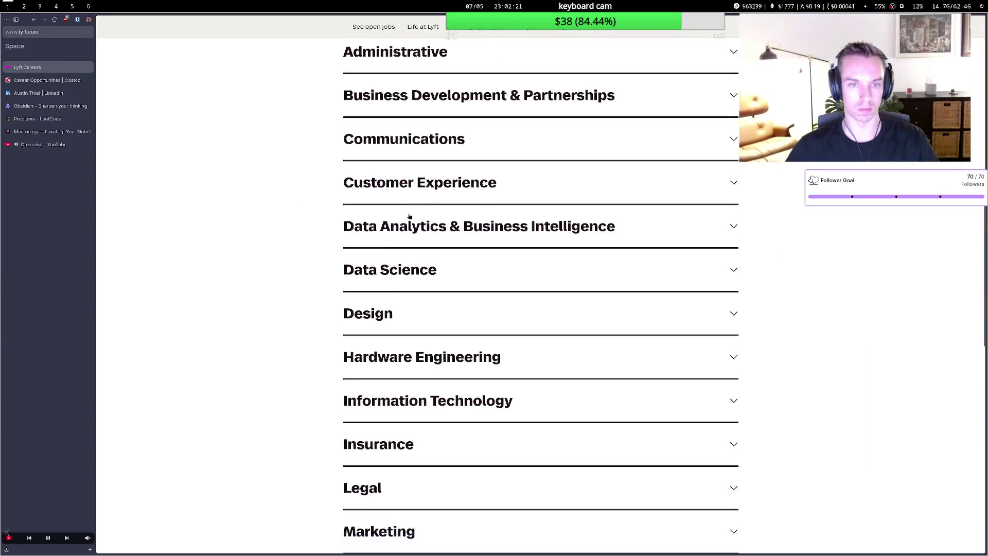
scroll(406, 270, "down", 5)
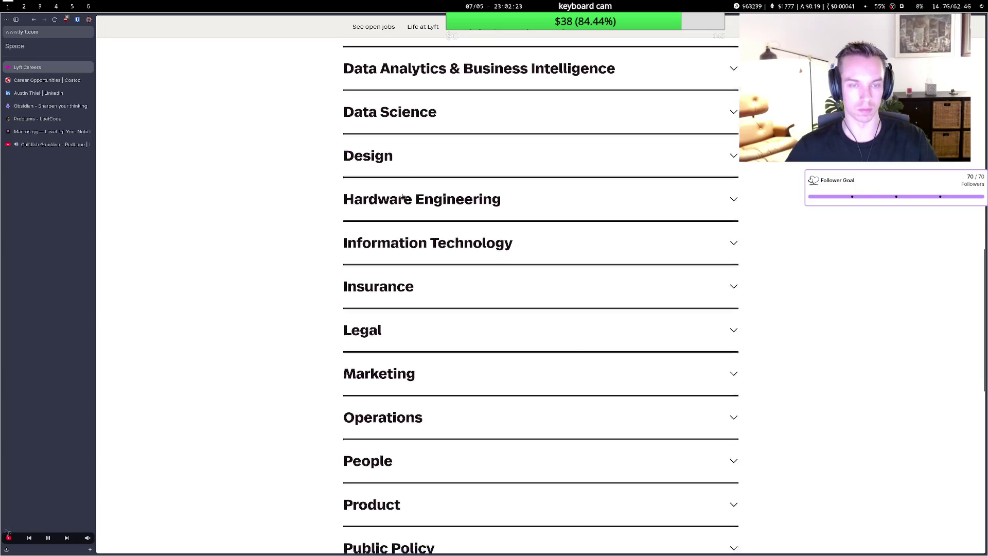
scroll(404, 252, "down", 1)
scroll(404, 255, "up", 1)
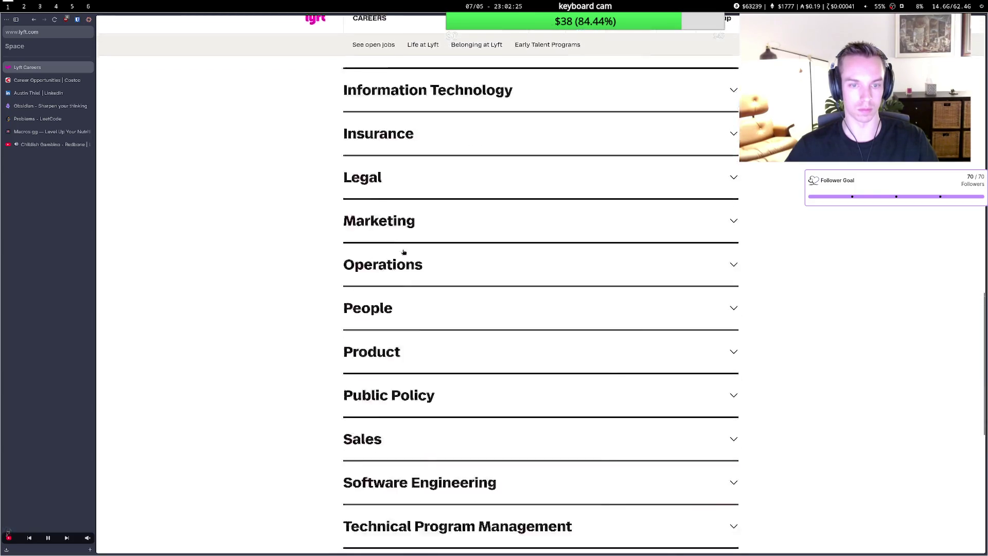
scroll(403, 360, "down", 3)
Expand Software Engineering and browse its roles in Toronto, San Francisco, Seattle and New York
left_click(426, 368)
scroll(412, 298, "down", 4)
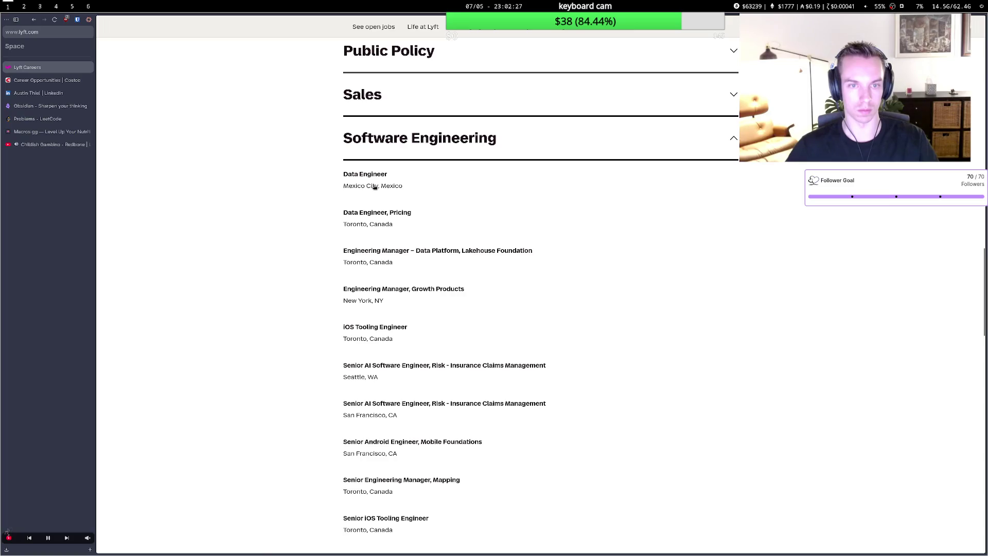
scroll(380, 242, "down", 1)
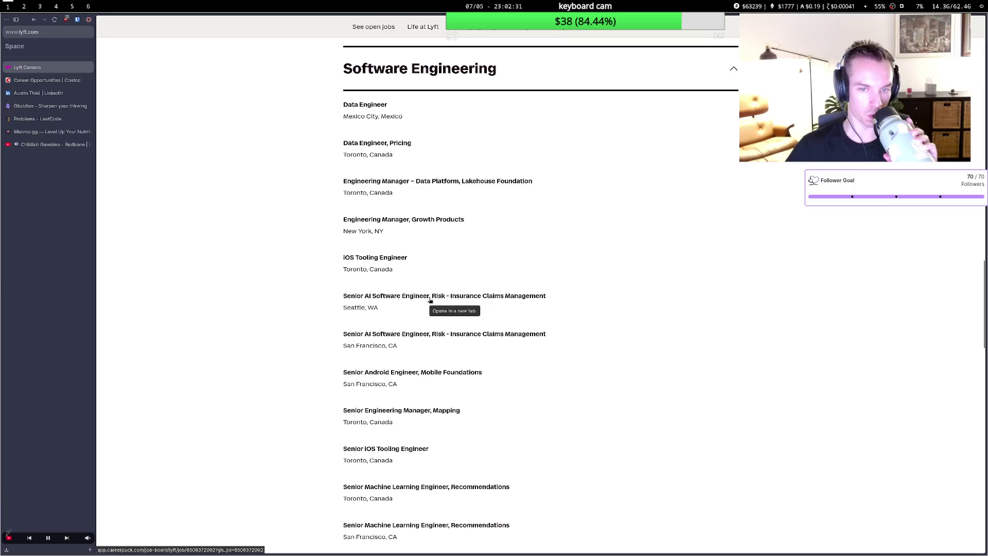
scroll(405, 294, "down", 2)
scroll(407, 318, "up", 1)
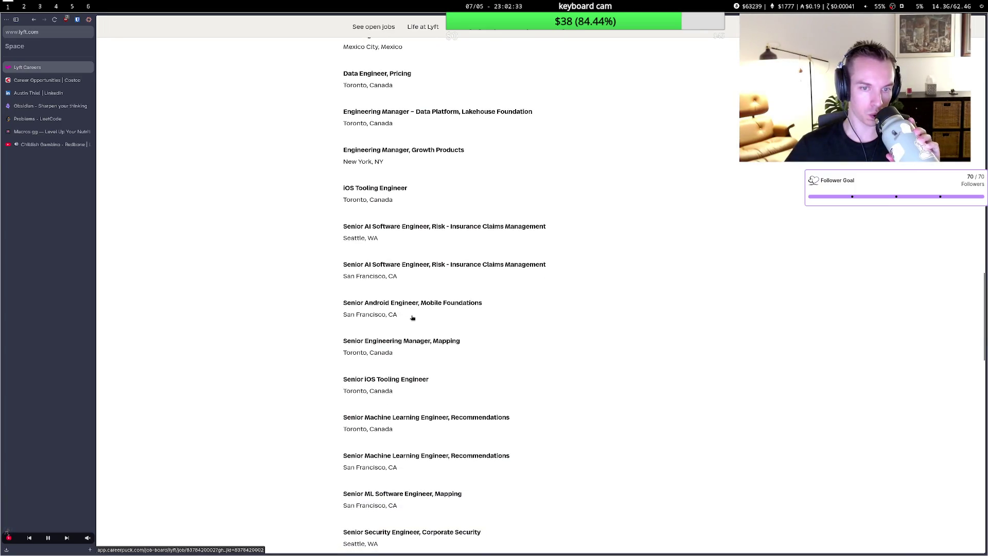
scroll(411, 317, "down", 1)
scroll(413, 304, "down", 1)
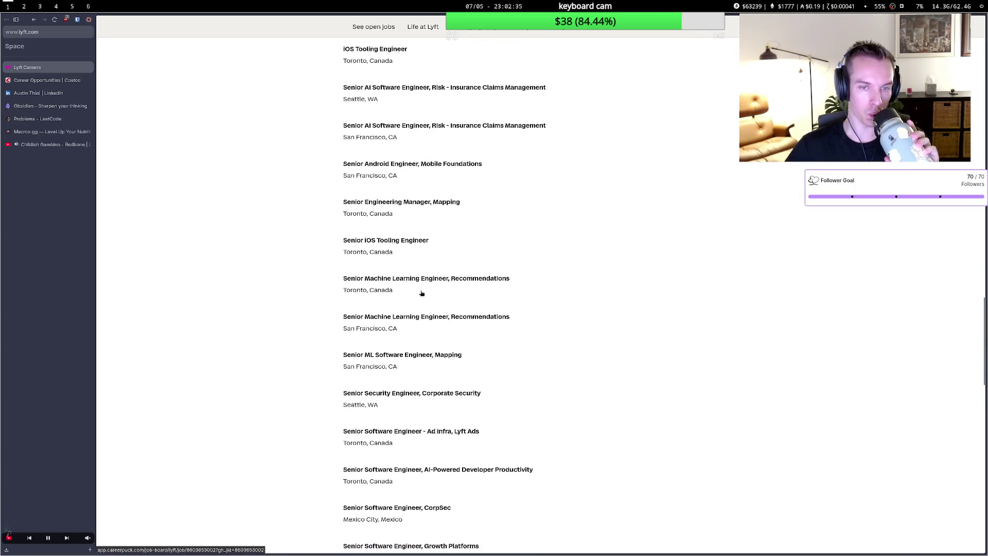
scroll(422, 293, "down", 1)
scroll(421, 294, "down", 2)
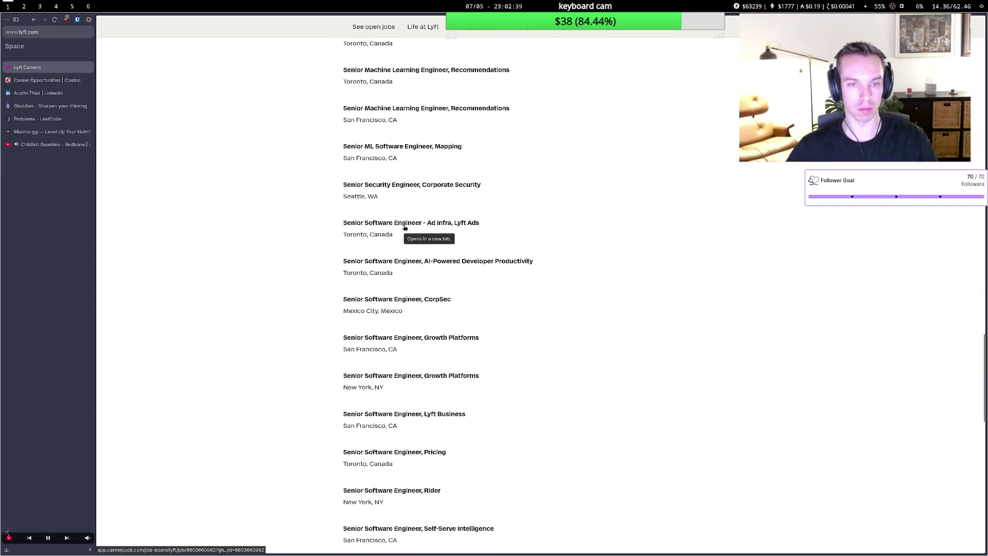
scroll(406, 336, "up", 20)
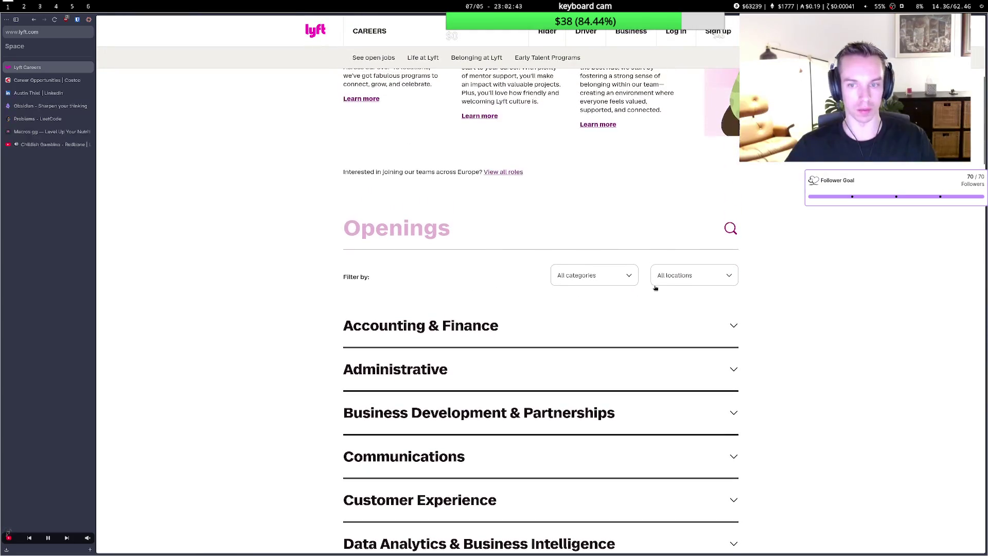
Filter the Lyft openings by location to U.S. Anywhere
left_click(666, 277)
scroll(686, 334, "down", 5)
scroll(686, 345, "down", 1)
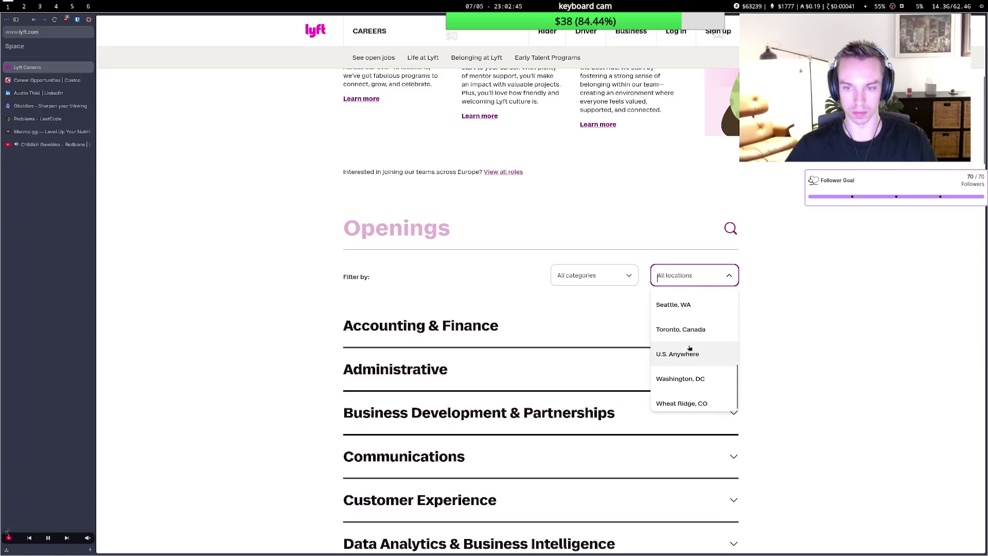
left_click(694, 357)
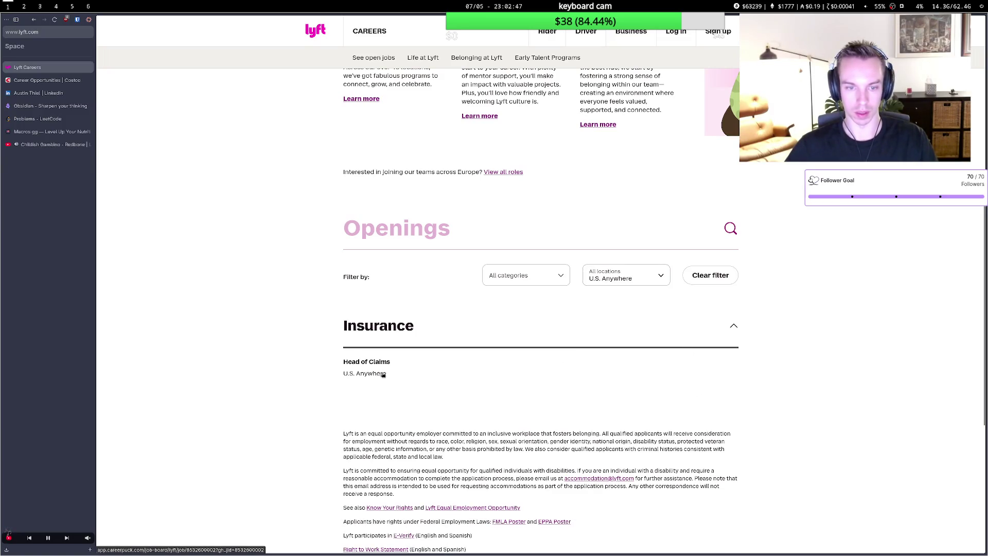
Review the lone remaining Insurance Head of Claims role and select the page address
scroll(383, 375, "down", 4)
scroll(383, 354, "up", 4)
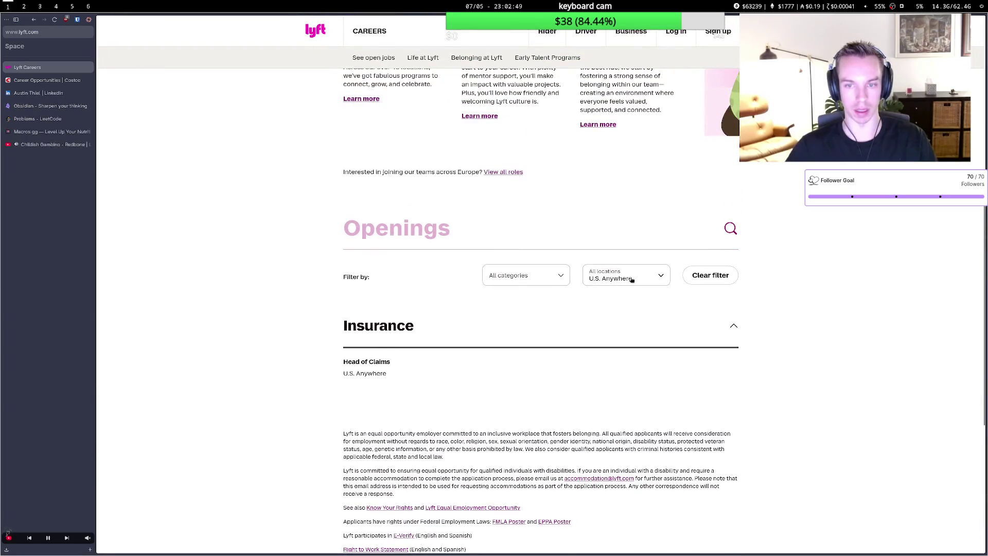
scroll(381, 283, "down", 2)
scroll(370, 268, "up", 9)
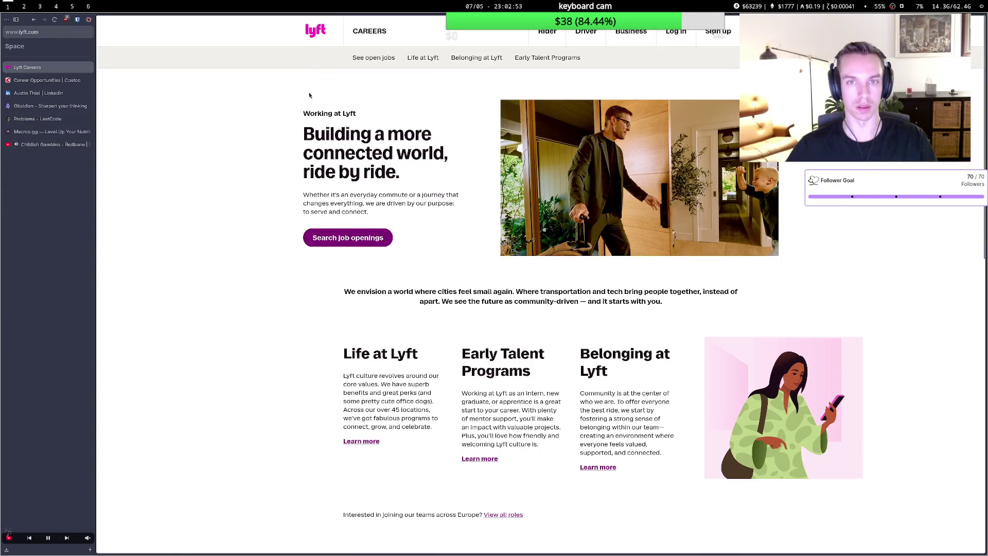
scroll(262, 125, "down", 9)
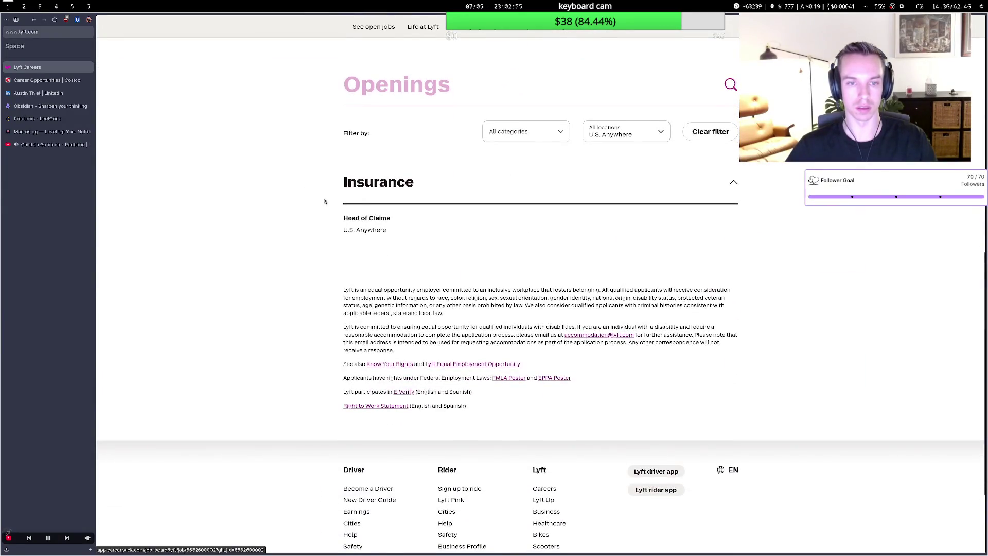
scroll(243, 161, "up", 7)
left_click(52, 33)
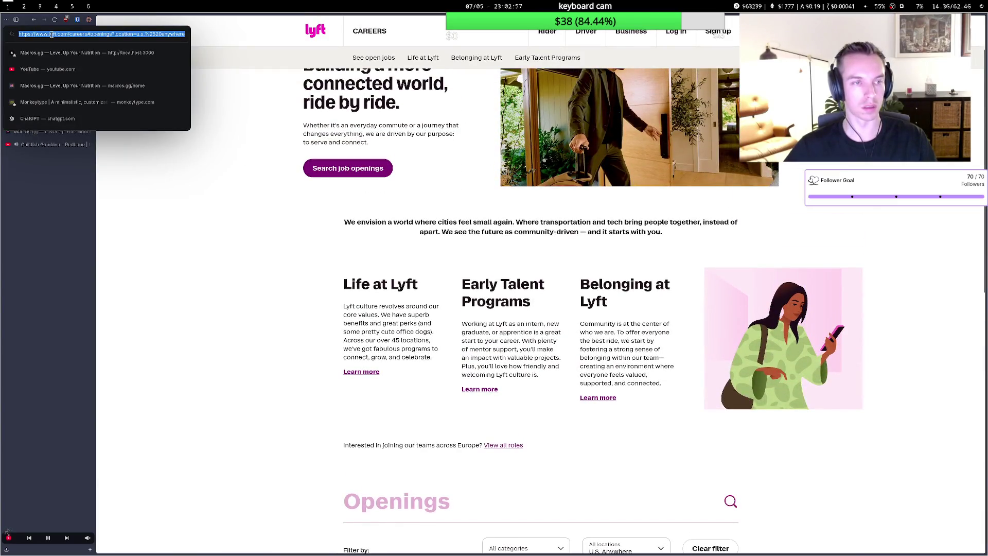
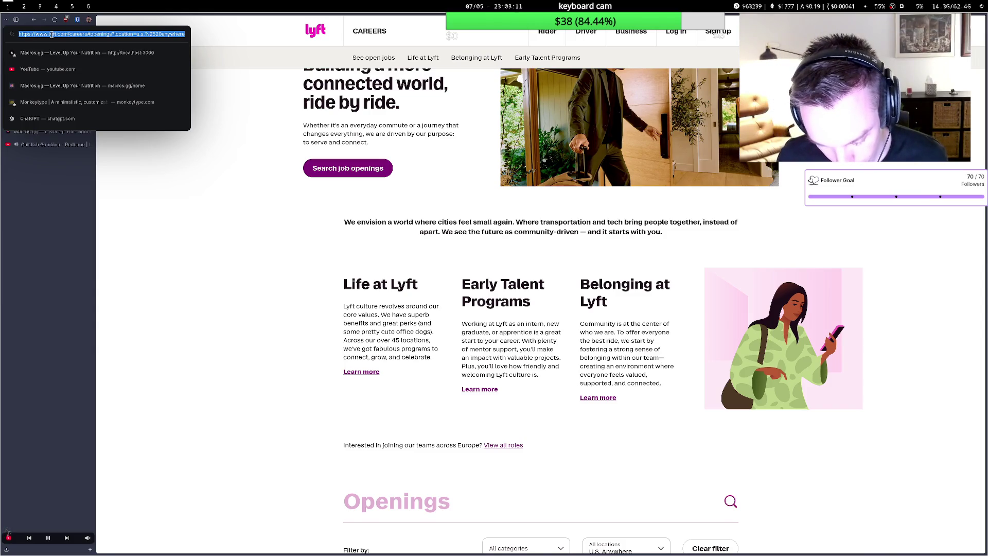
Search the web for 'youtube jobs' from the address bar
type("vo")
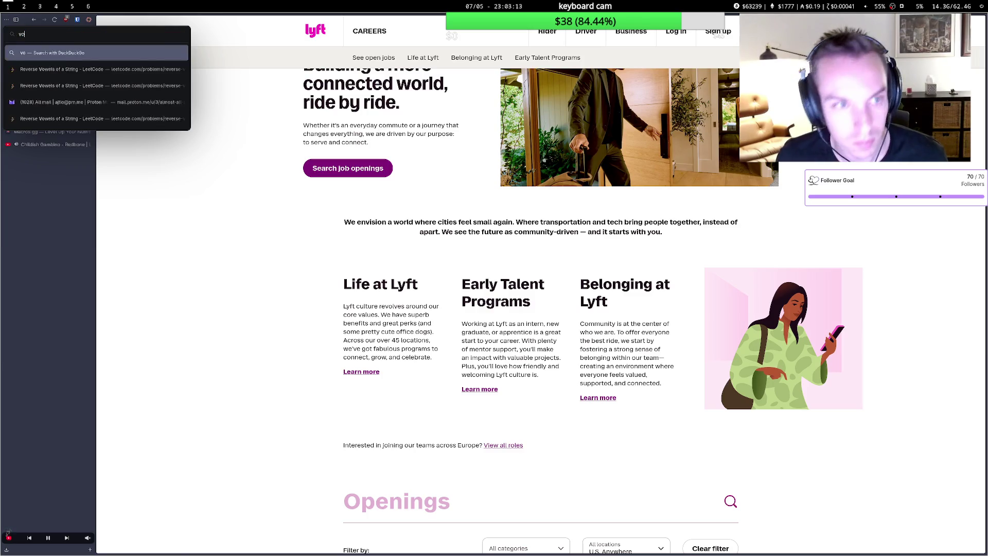
key("BackSpace")
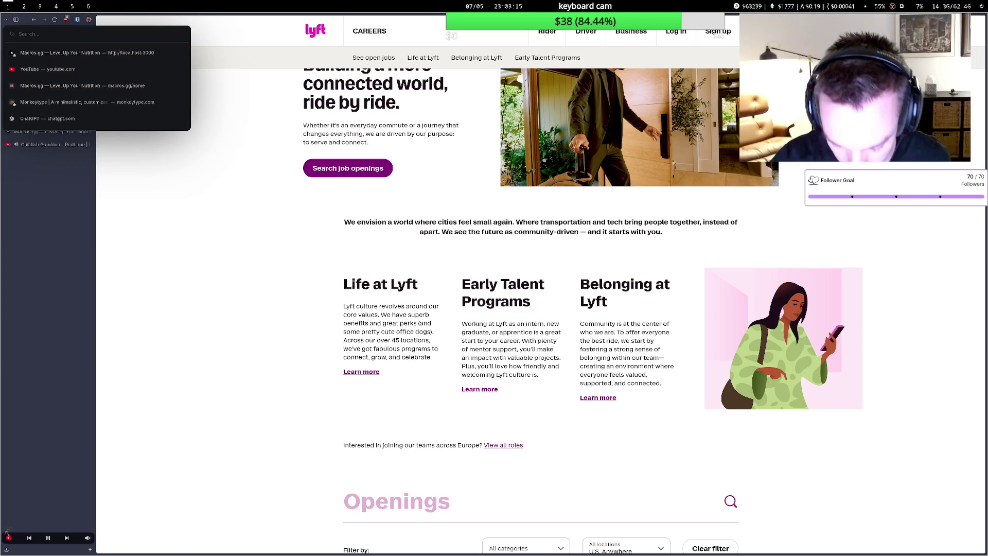
type("6")
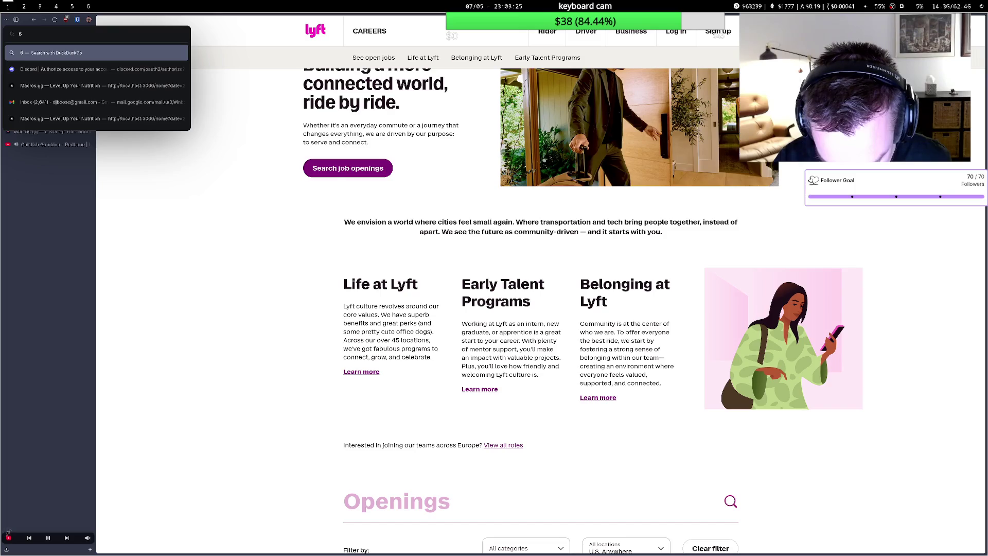
key("BackSpace")
type("y")
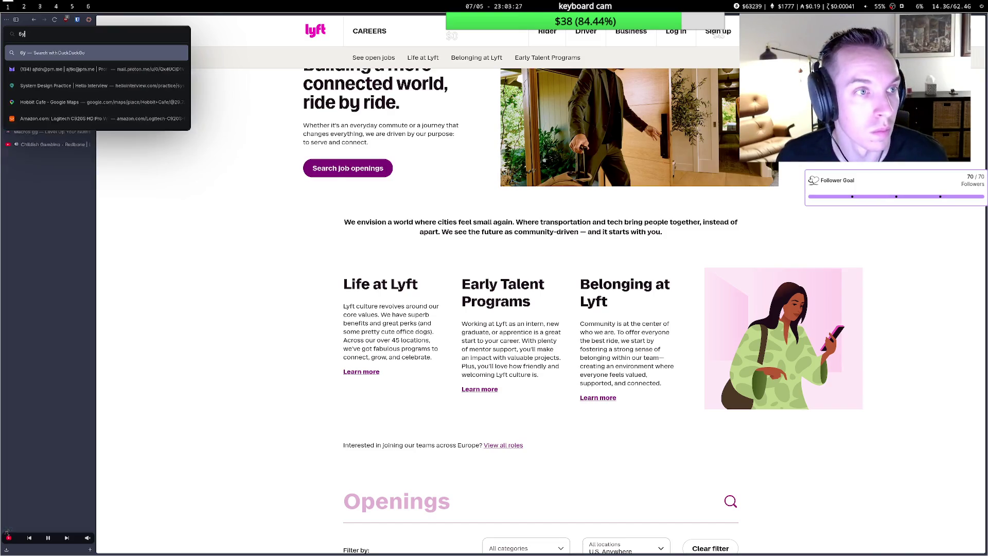
type("outube jobs")
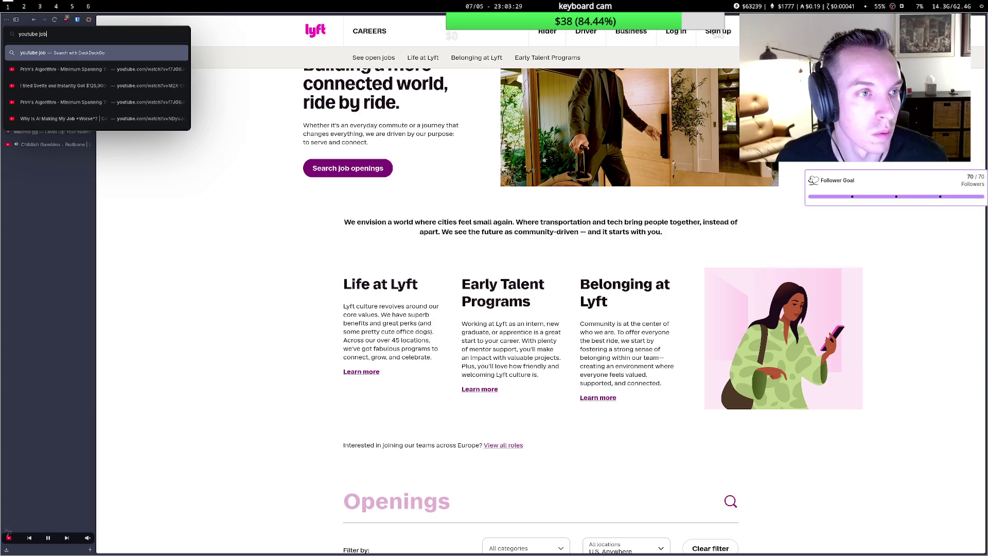
key("Return")
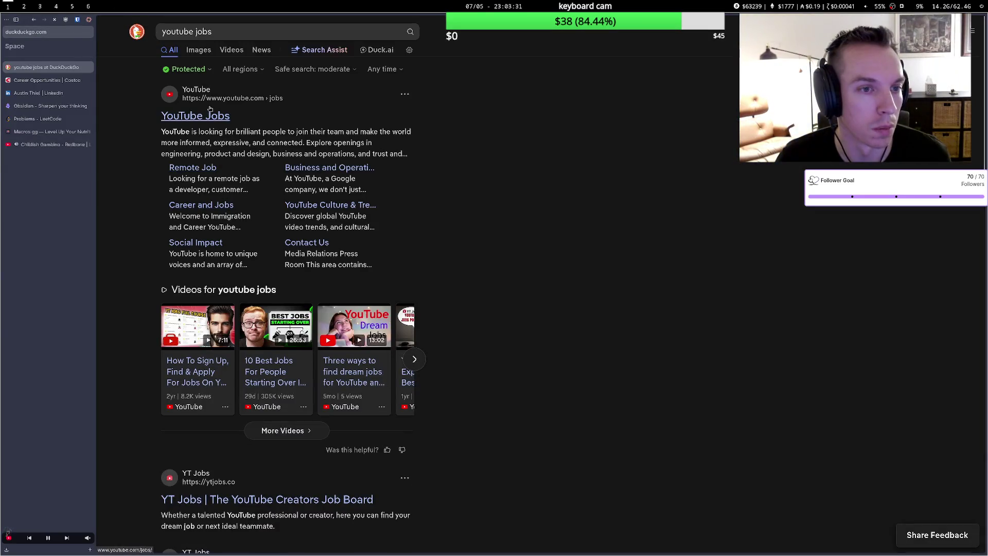
Open the YouTube Jobs site and go on to its Google Careers job listings
left_click(206, 116)
scroll(385, 263, "down", 10)
scroll(385, 263, "up", 10)
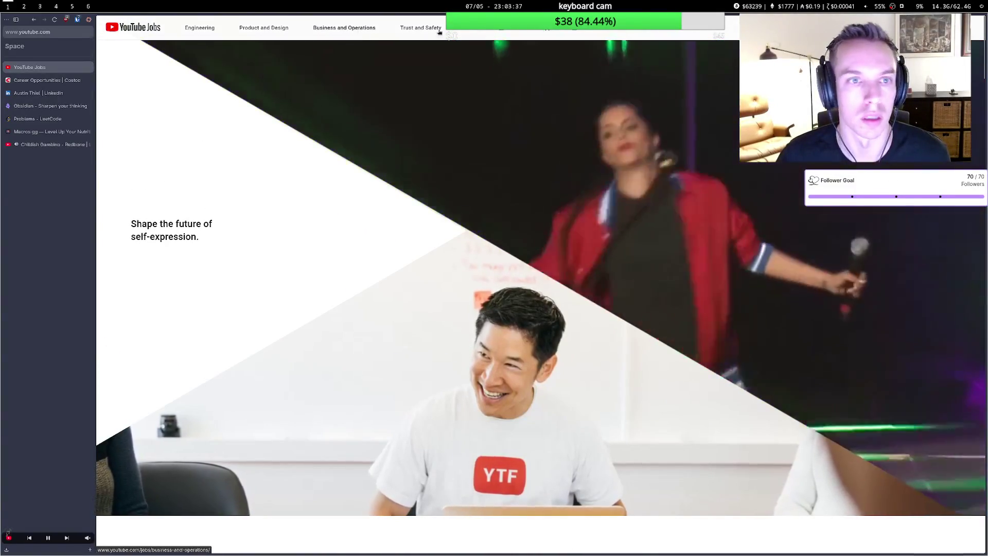
left_click(435, 34)
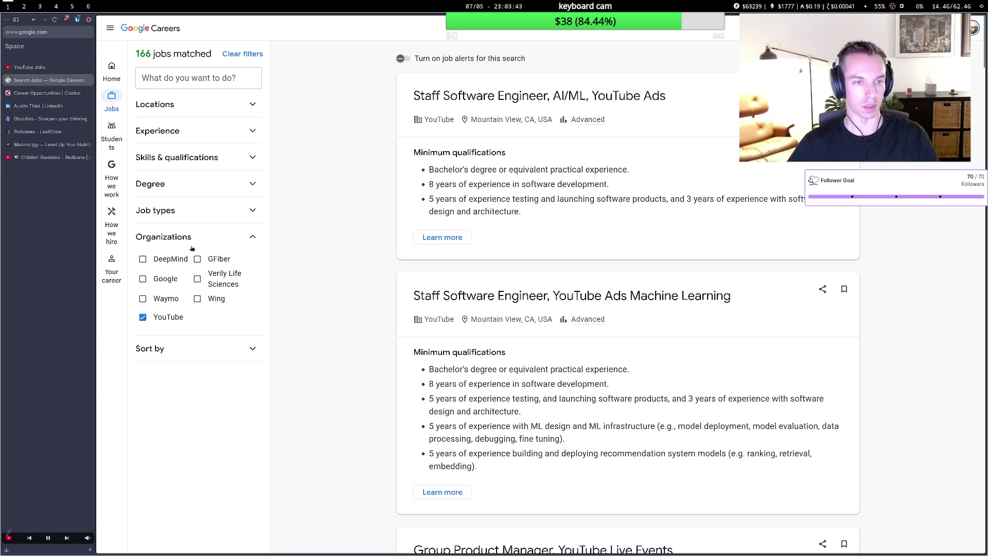
Filter Google Careers to remote-eligible jobs across all organizations
left_click(210, 110)
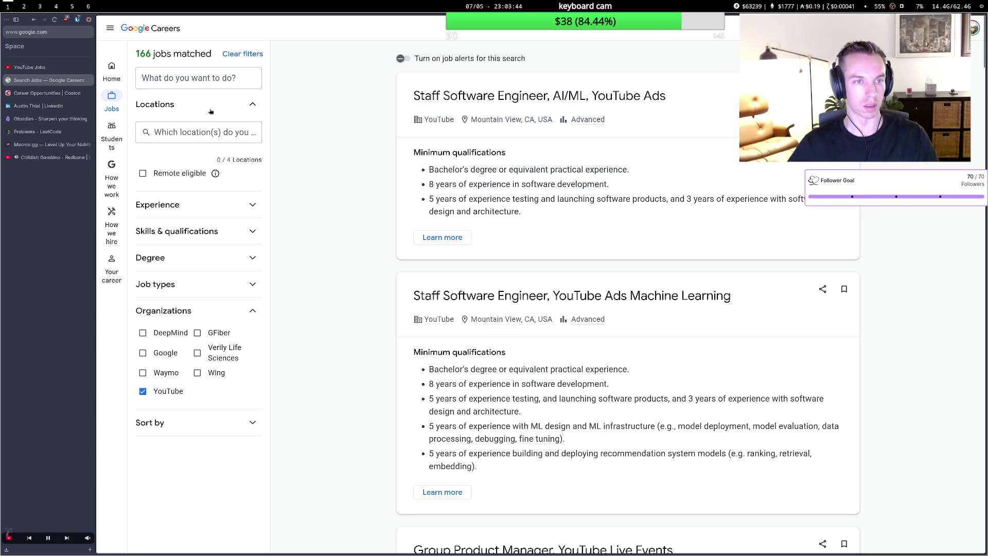
left_click(144, 174)
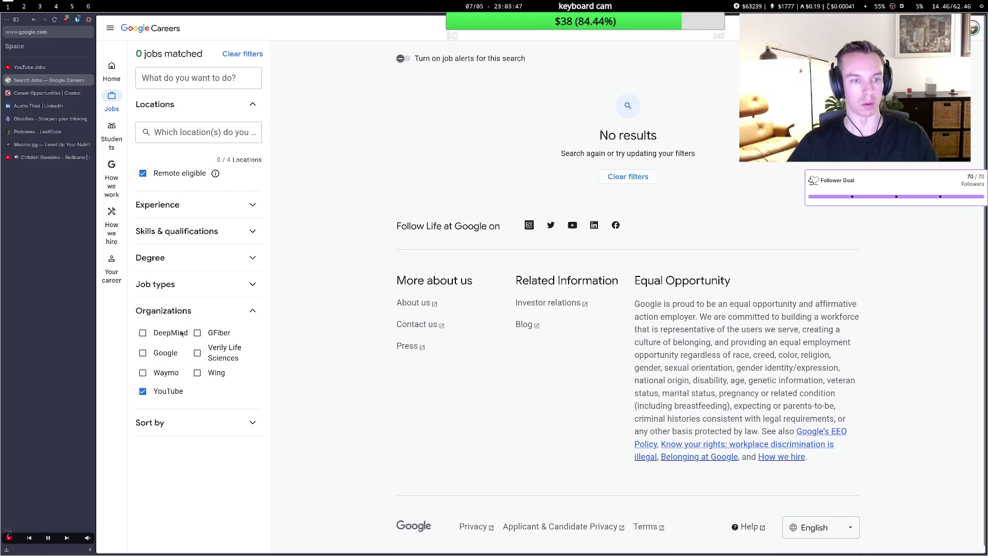
left_click(143, 353)
left_click(143, 333)
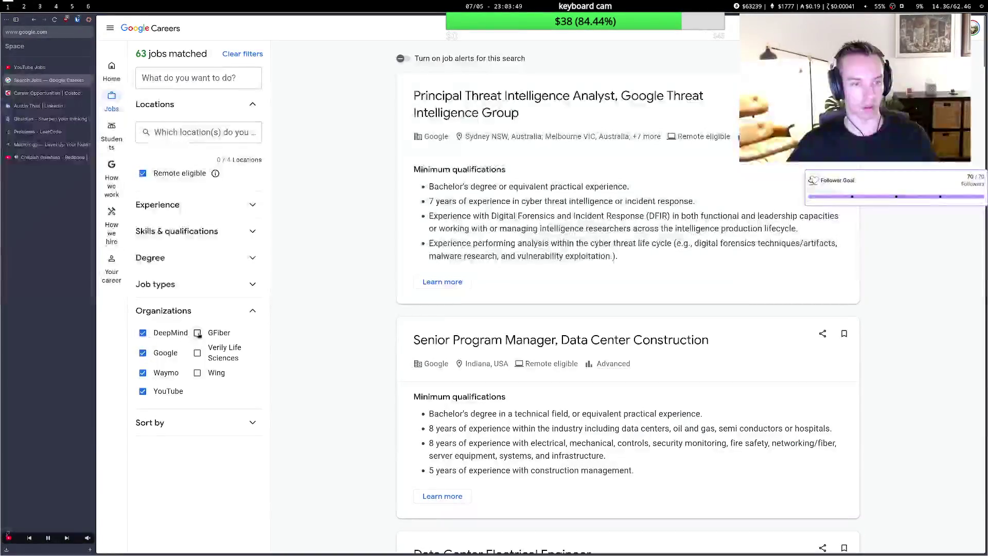
left_click(197, 333)
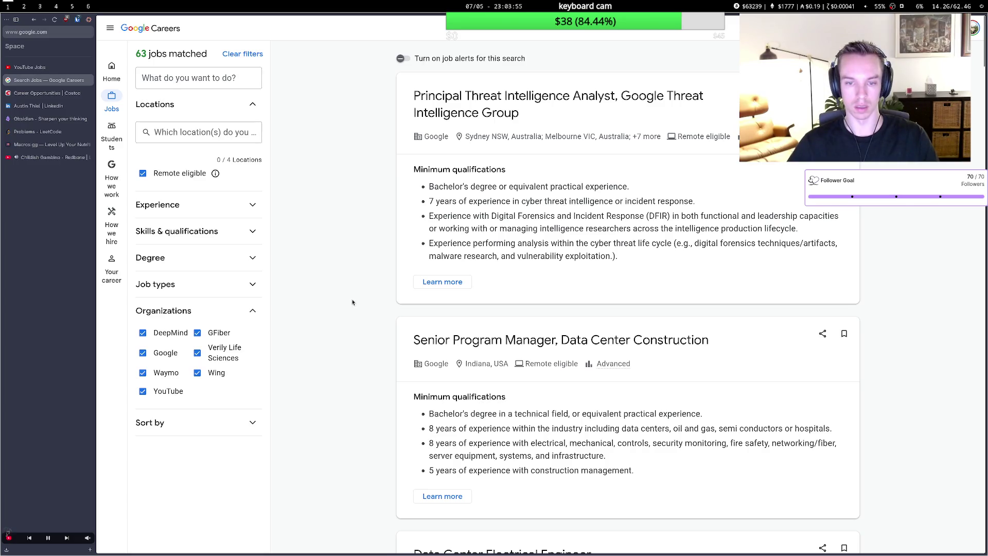
left_click(197, 215)
left_click(214, 215)
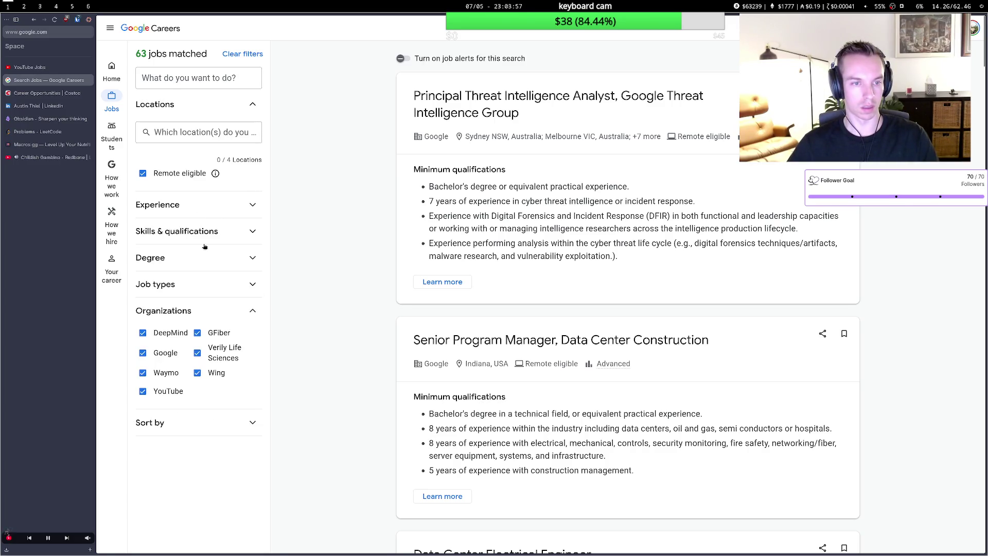
left_click(198, 241)
left_click(198, 238)
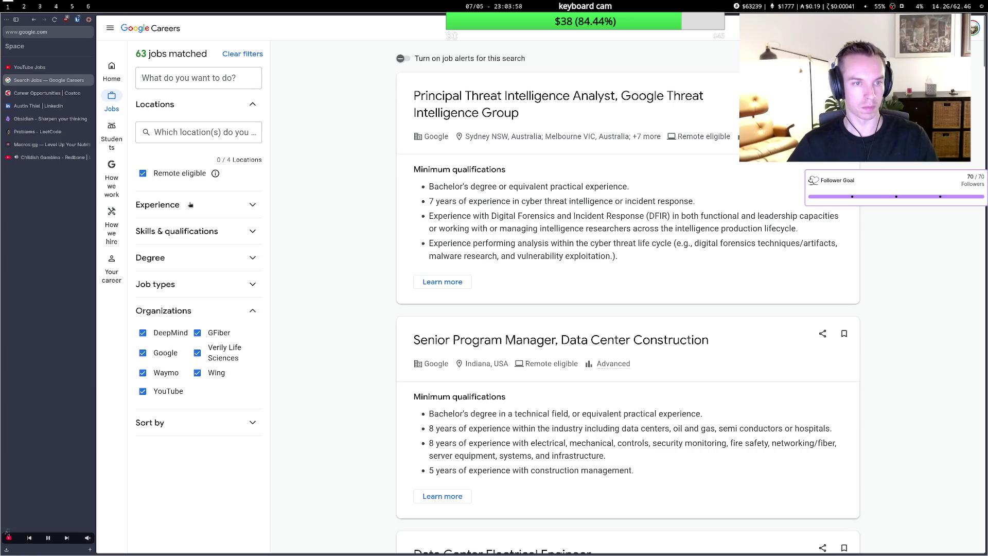
Search for 'Software Engineer', finding one job, then close the Google Careers tab
left_click(205, 83)
key("BackSpace")
key("BackSpace")
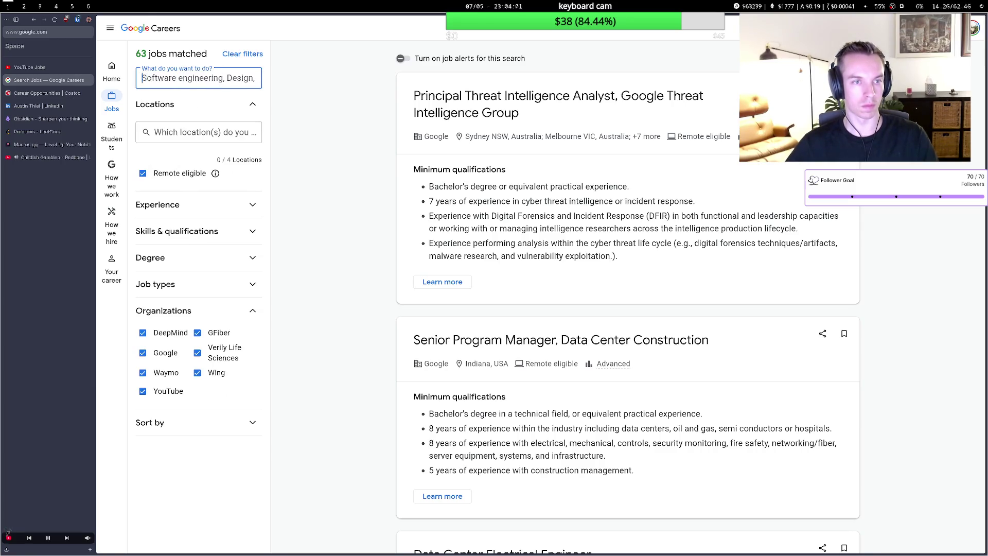
type("soft")
key("Down")
key("Return")
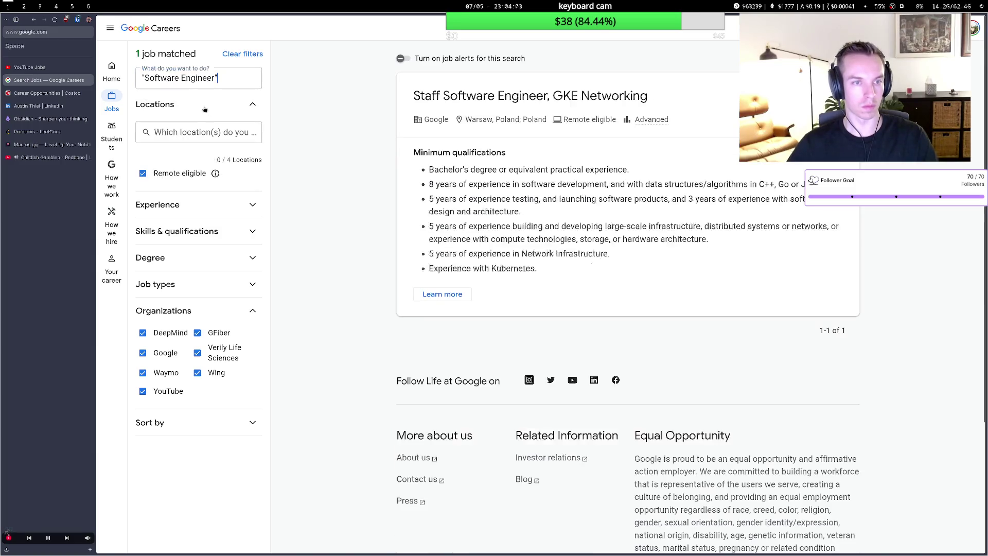
scroll(484, 129, "down", 2)
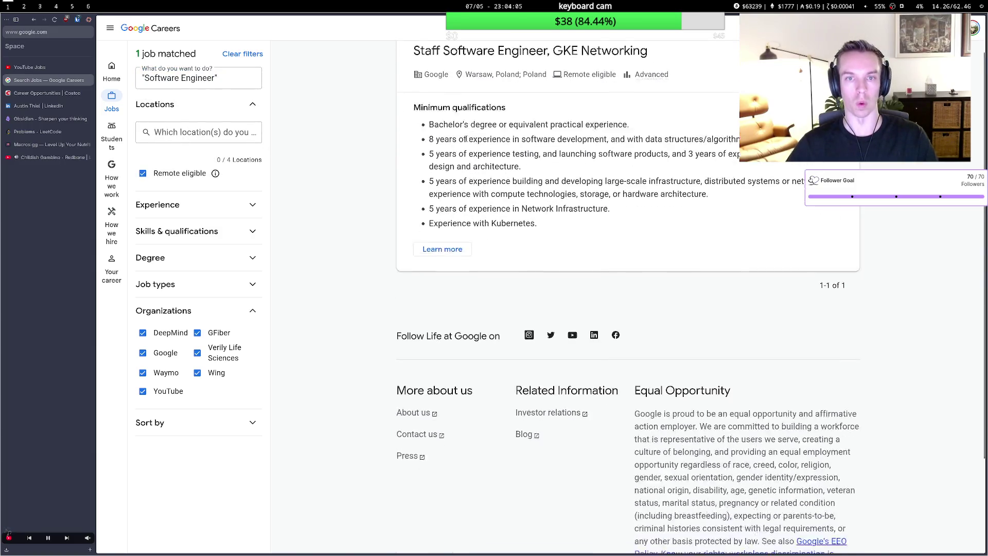
scroll(463, 144, "up", 2)
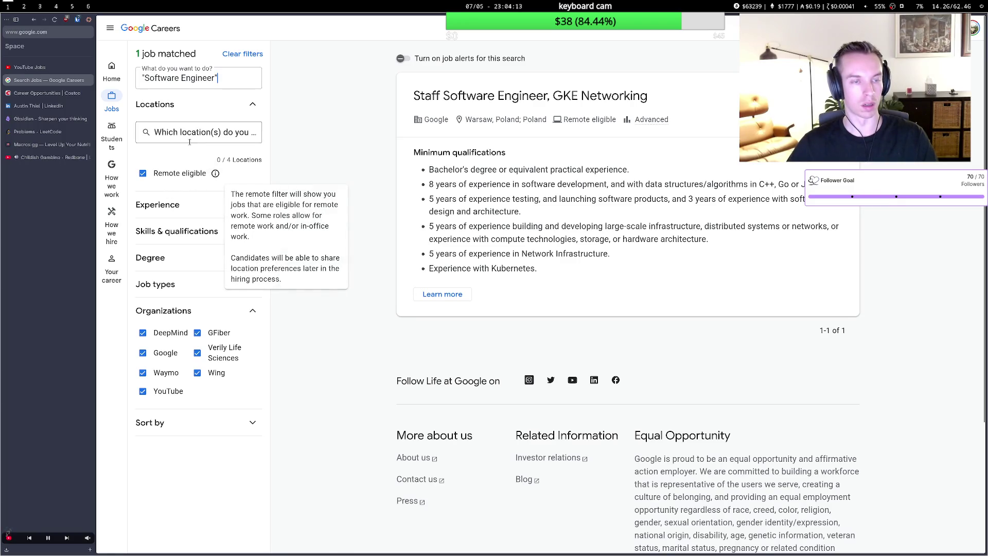
left_click(87, 80)
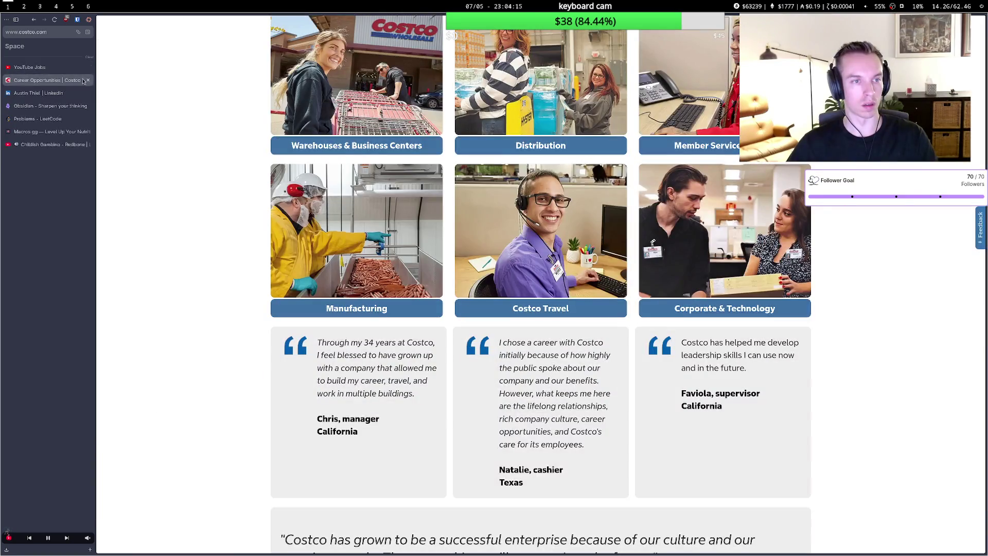
Close the Costco careers and LinkedIn profile tabs and go back to the youtube jobs results
left_click(88, 80)
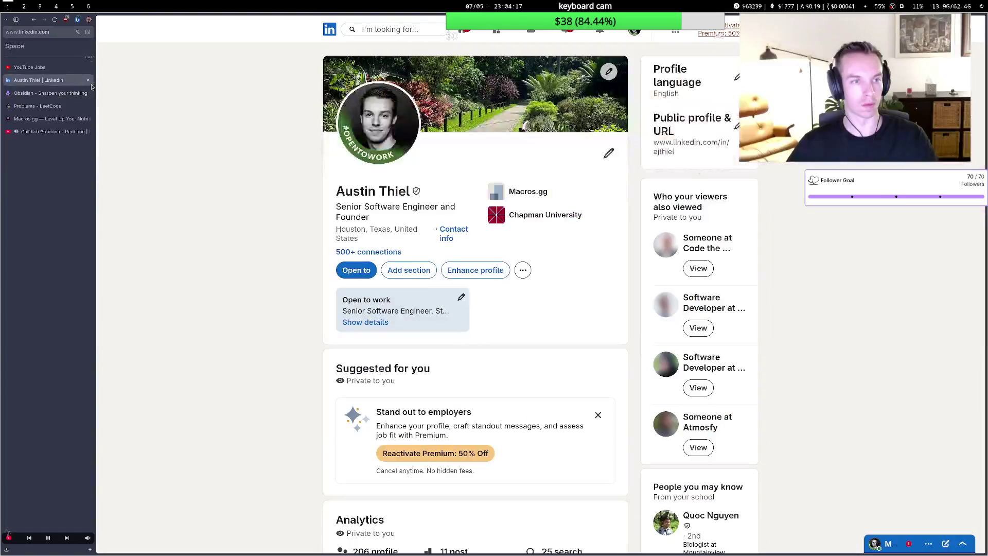
left_click(87, 82)
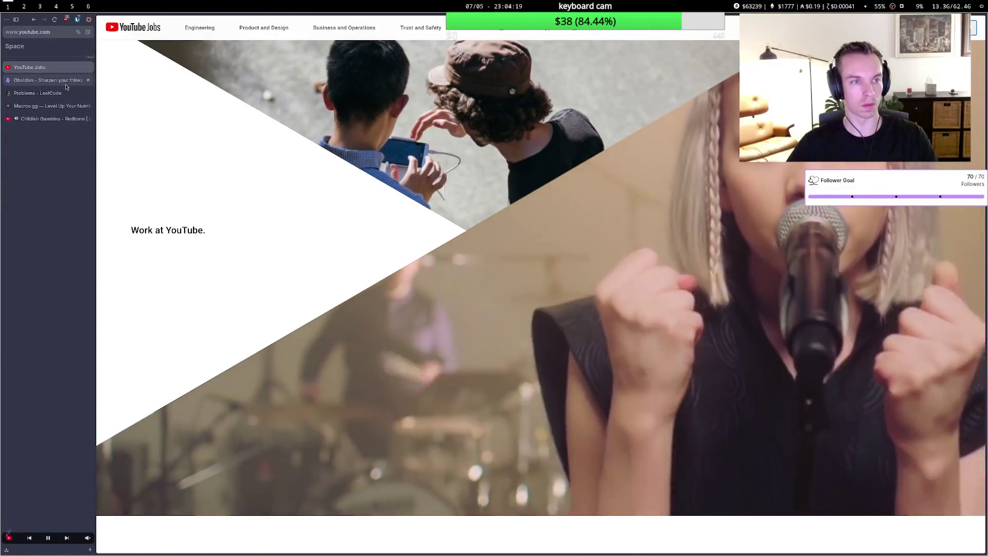
key("alt+Left")
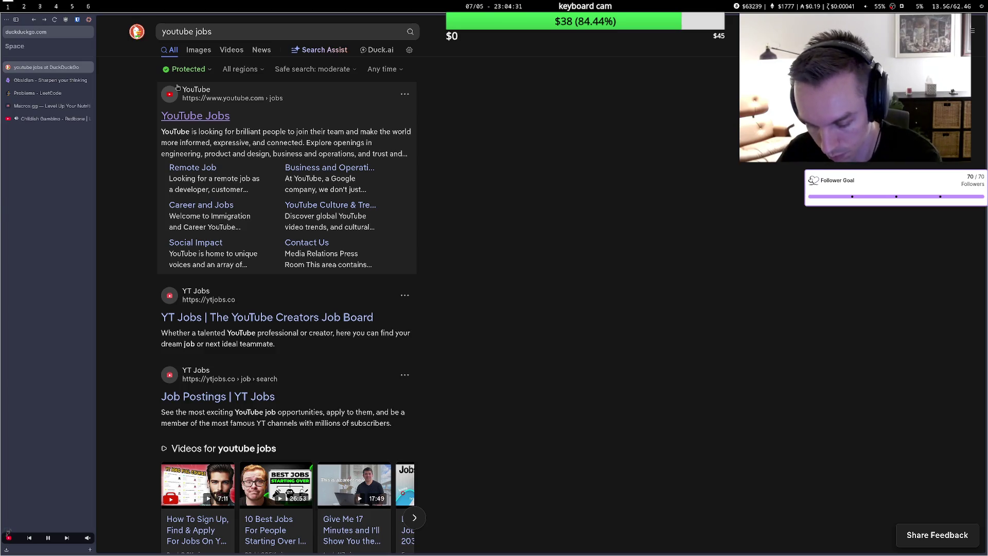
Search DuckDuckGo for 'remote companies hiring'
key("ctrl+l")
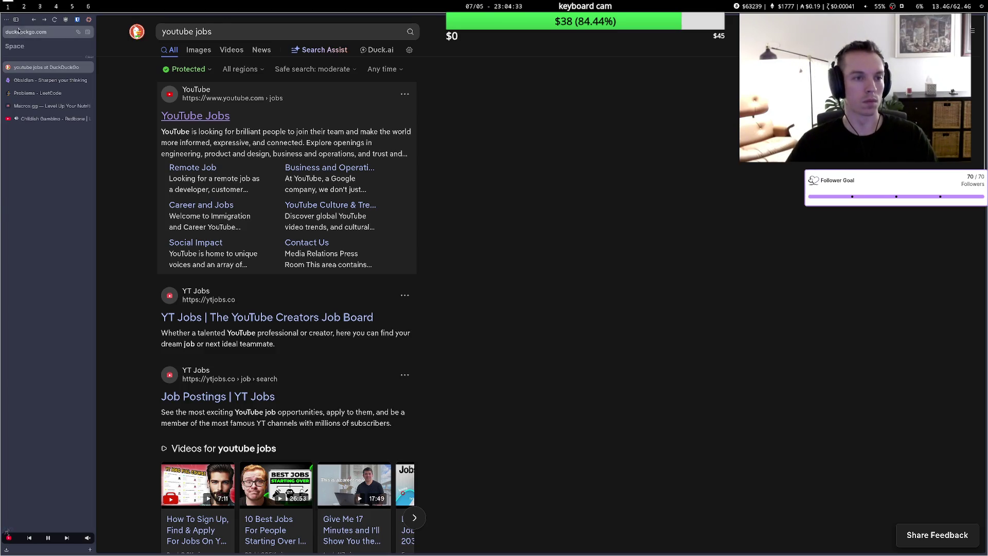
type("remote ")
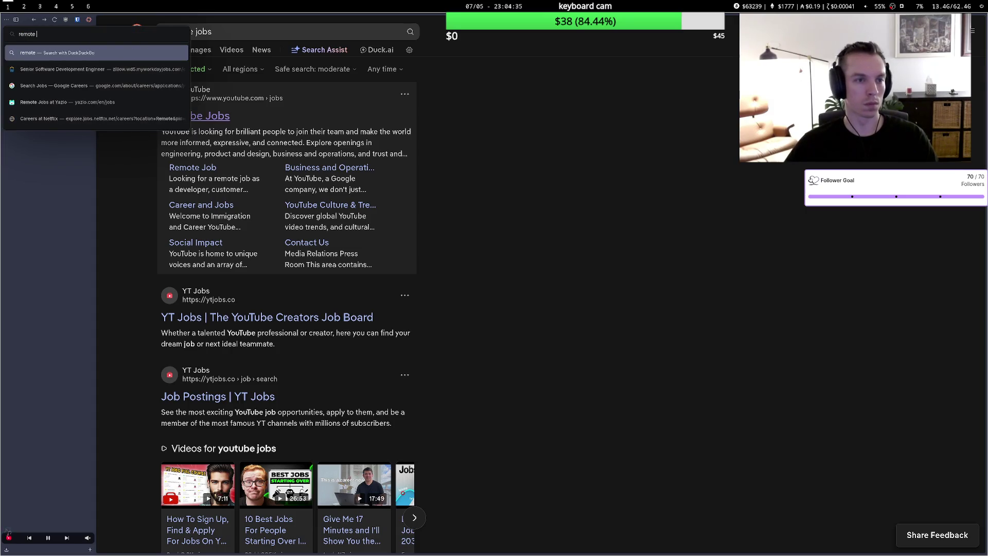
type("companies hiring")
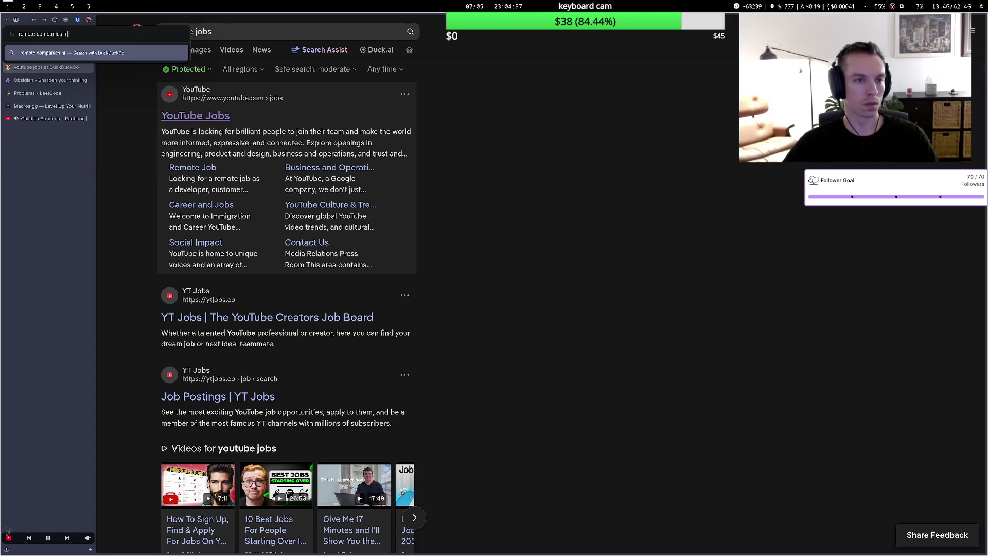
key("Return")
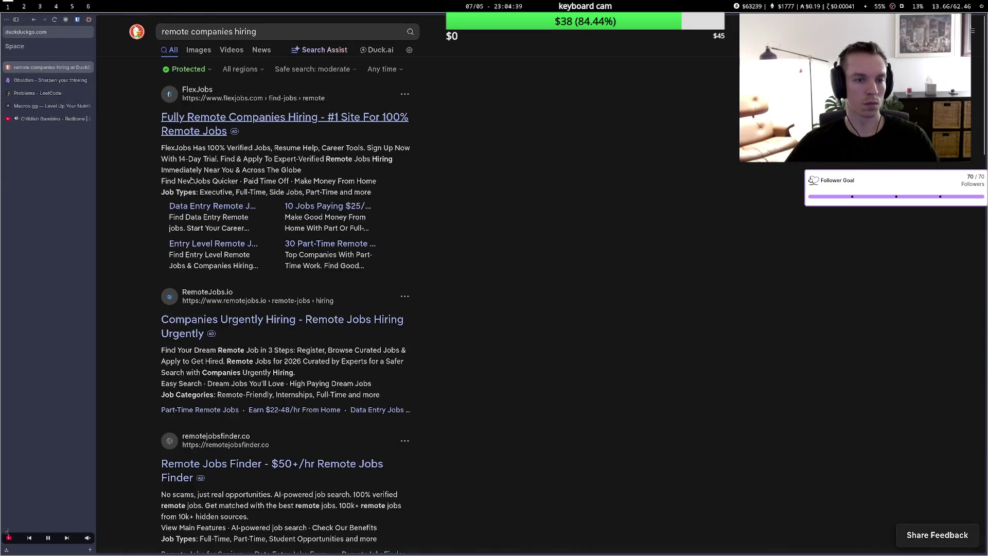
Refine the query to 'remote companies hiring software engineers'
scroll(202, 263, "down", 1)
scroll(202, 263, "down", 3)
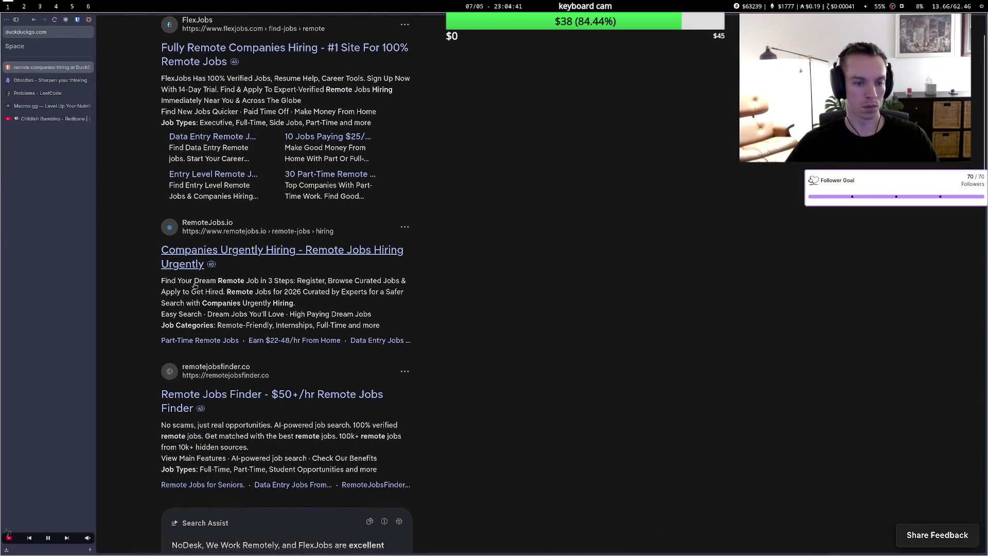
scroll(202, 263, "up", 4)
left_click(270, 24)
type("sof")
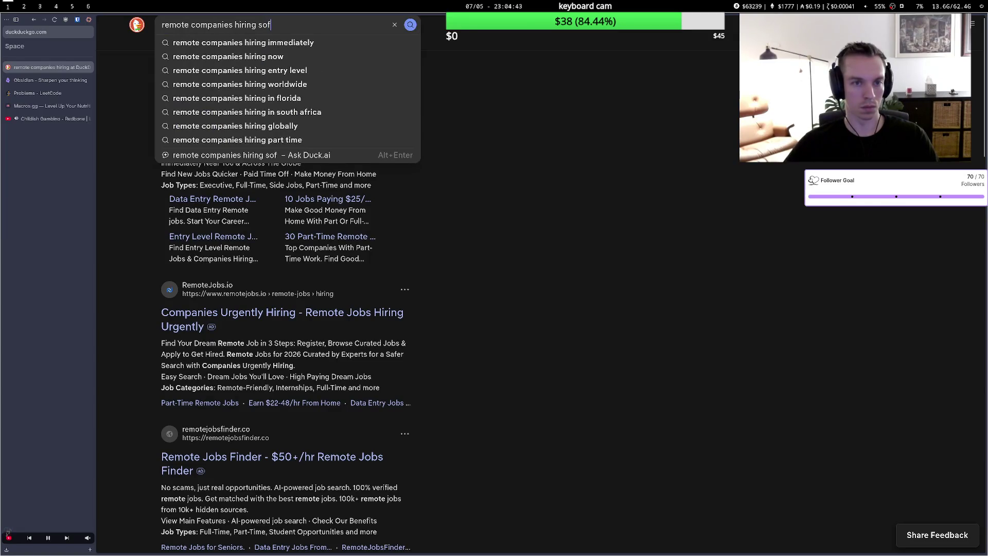
type("tware engineers")
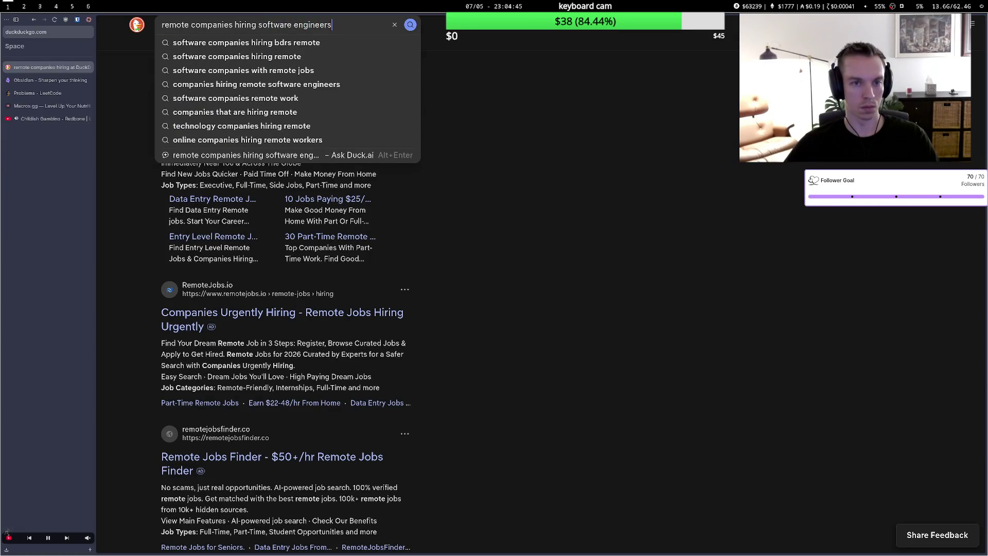
key("Return")
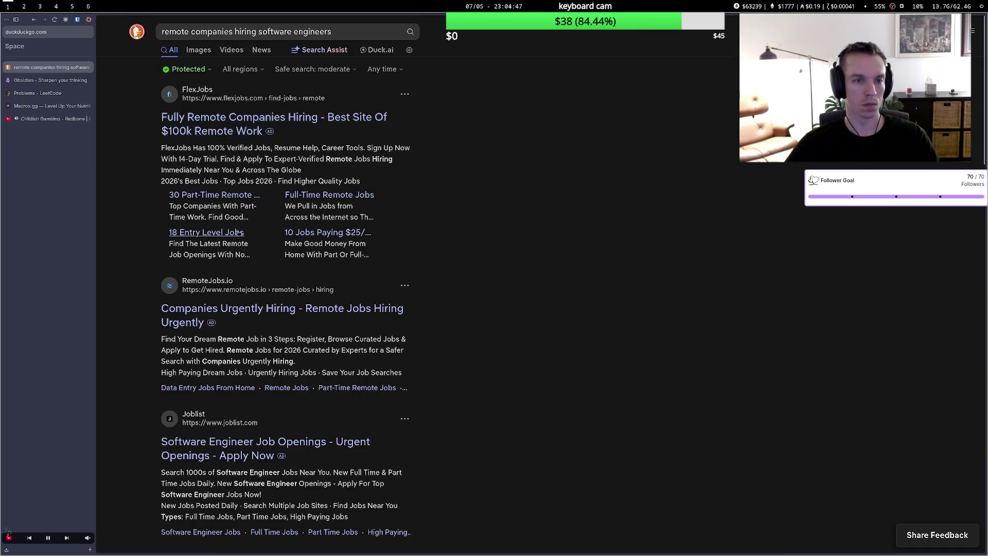
Open the Remote.co Remote Software Engineer Jobs result
scroll(243, 184, "down", 3)
scroll(243, 185, "down", 2)
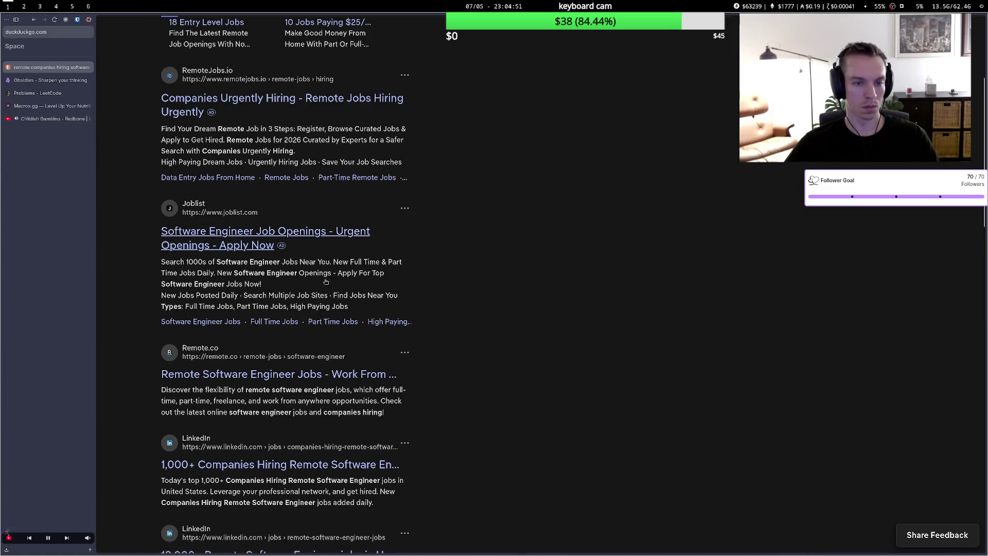
scroll(312, 269, "up", 3)
scroll(312, 268, "down", 5)
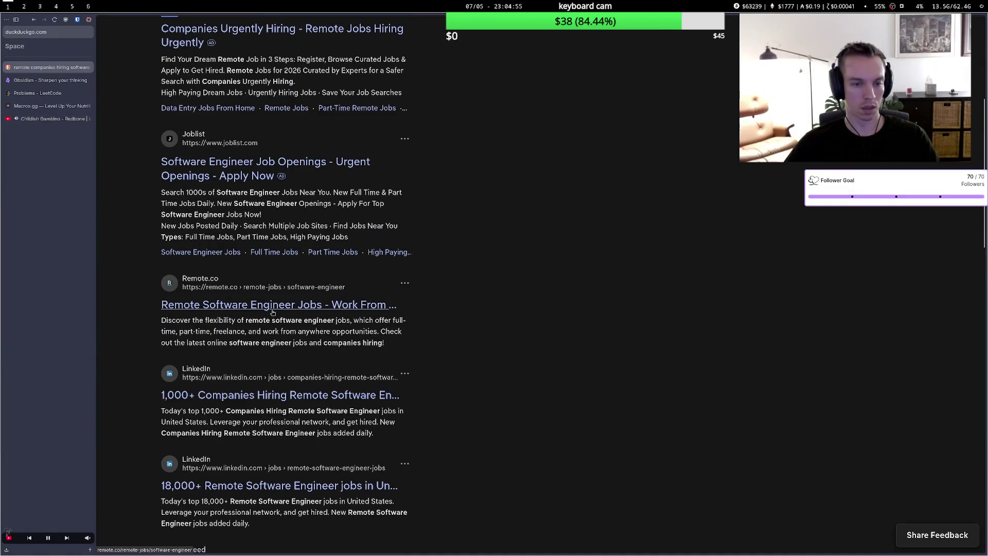
left_click(240, 306)
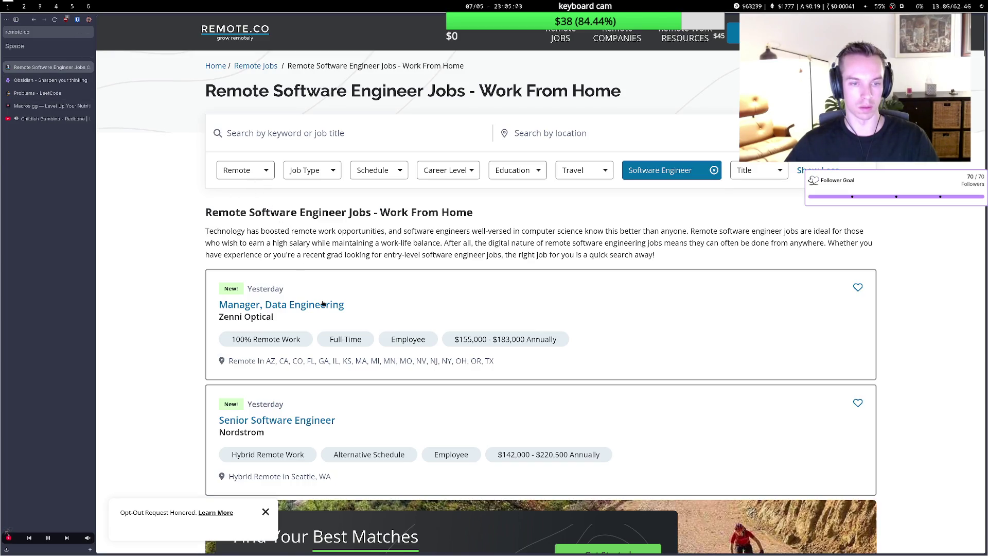
View the Senior Software Engineer listing's details, then close them
scroll(324, 305, "down", 4)
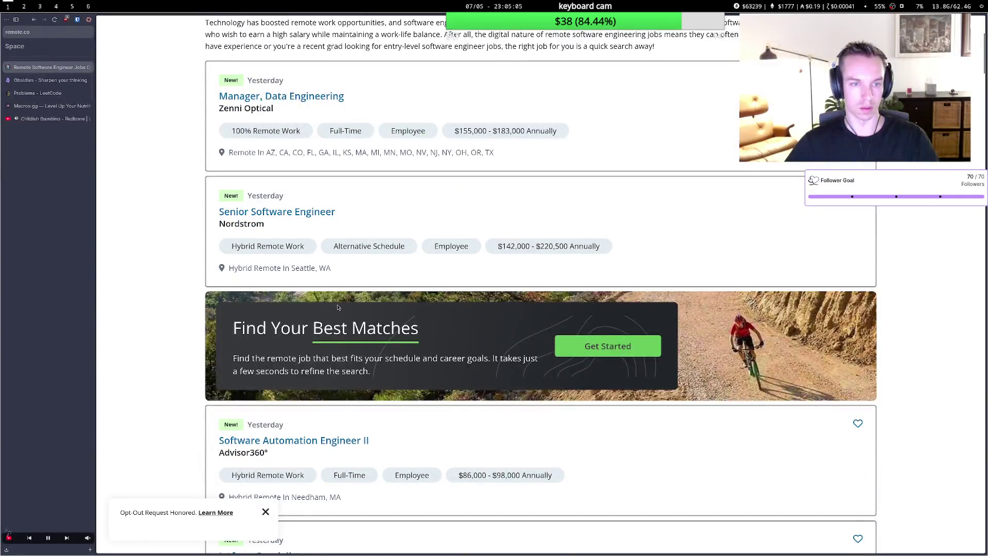
left_click(287, 216)
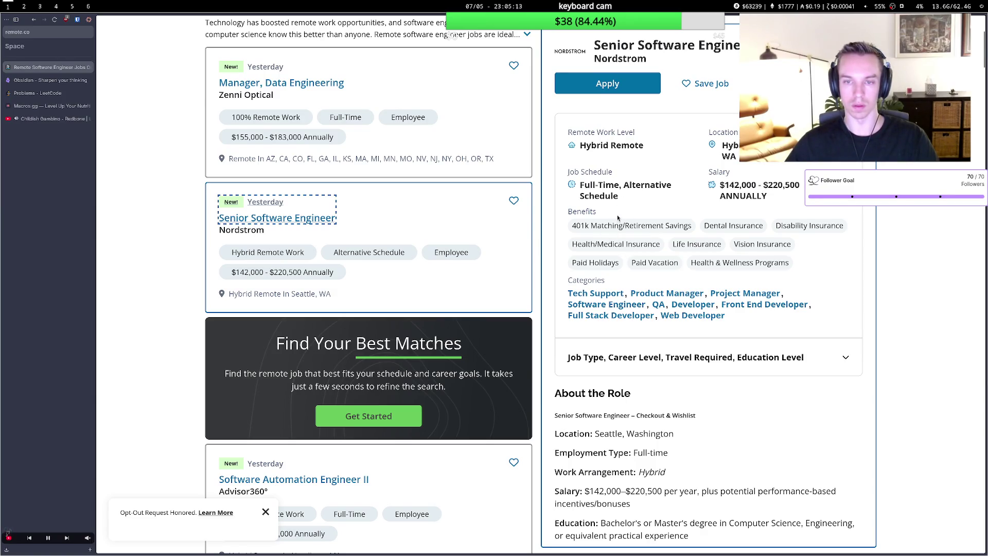
key("Escape")
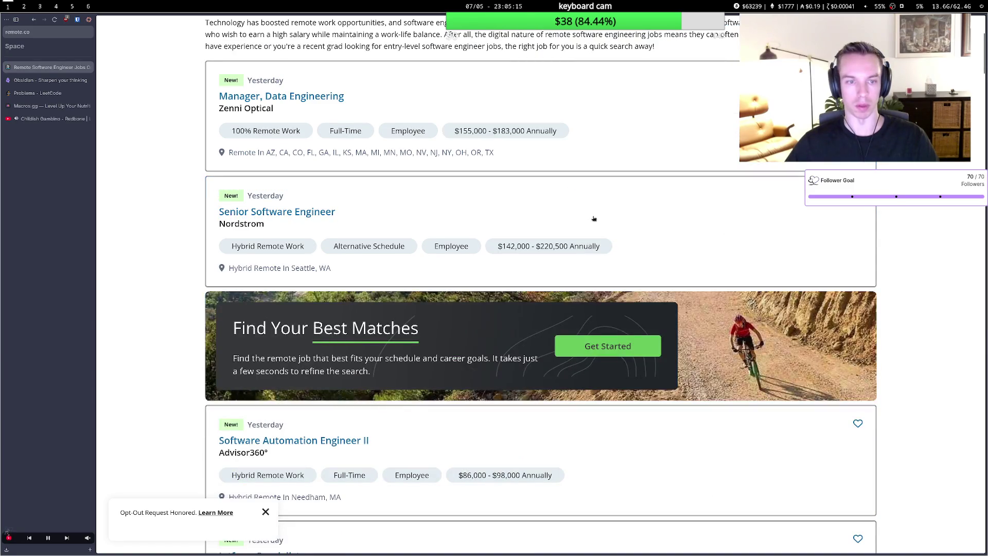
scroll(282, 249, "up", 4)
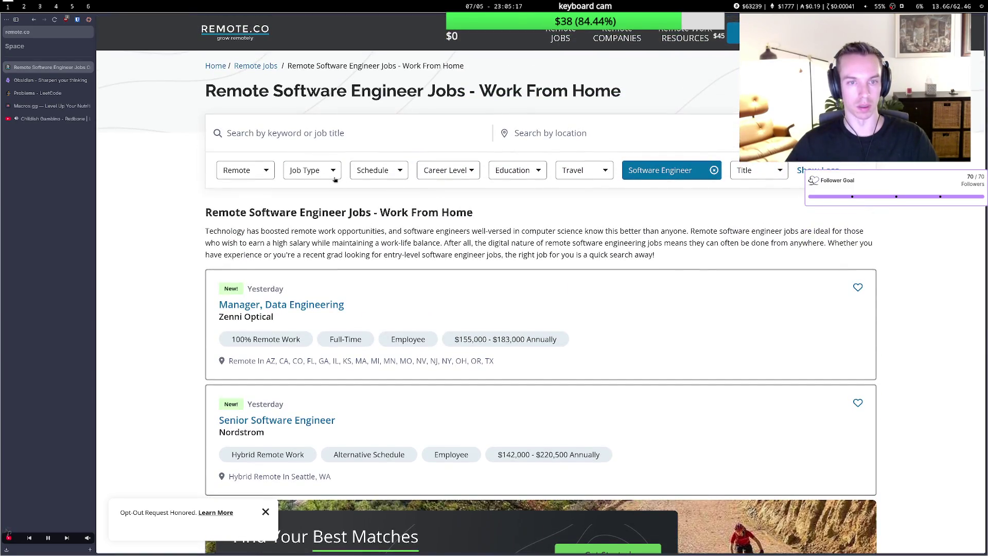
Filter jobs to 100% Remote Work and try the Full-Time schedule options
left_click(236, 169)
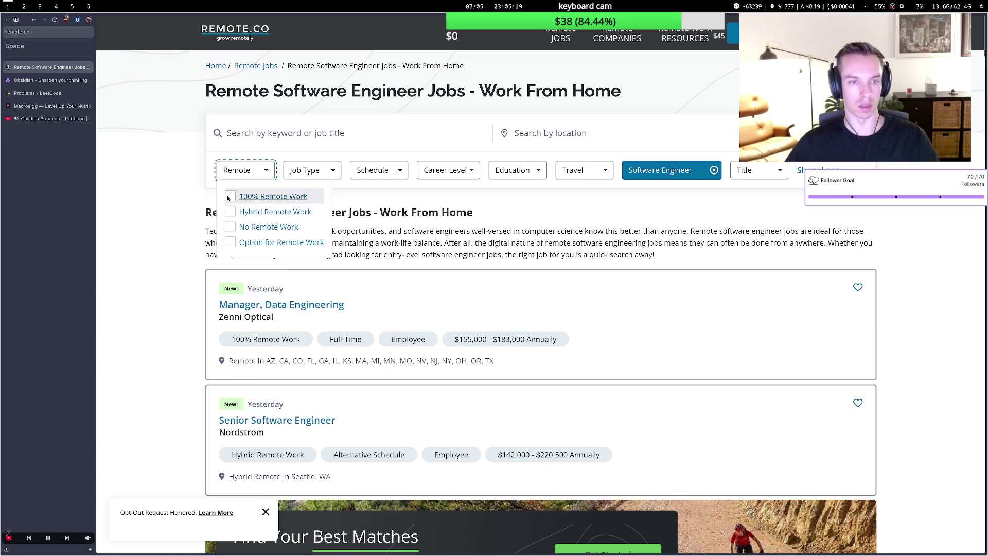
left_click(230, 197)
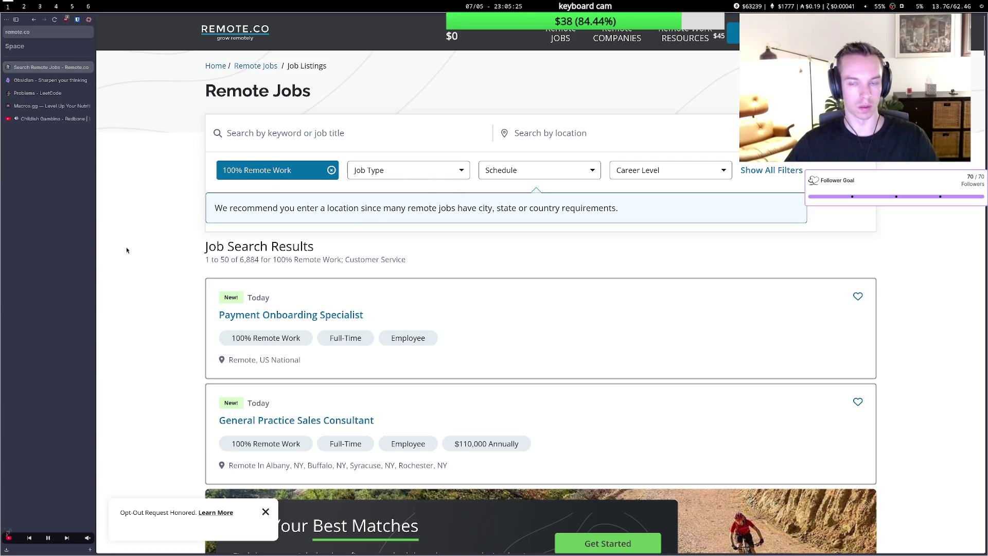
left_click(544, 176)
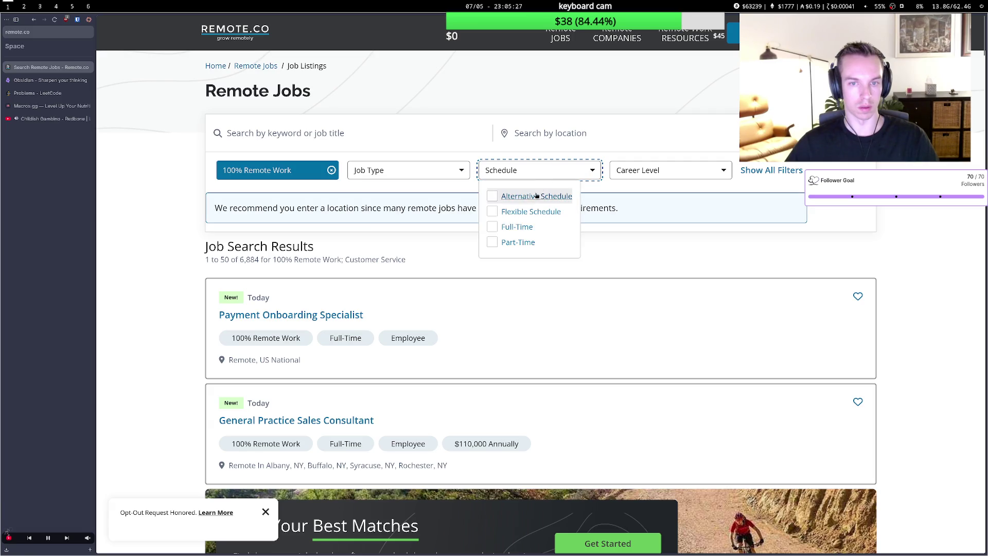
left_click(493, 226)
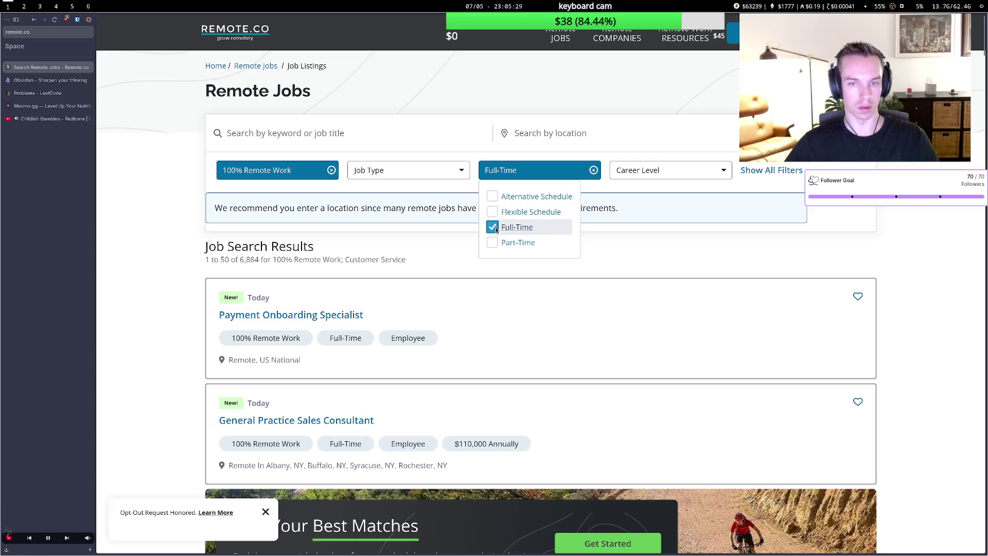
left_click(525, 176)
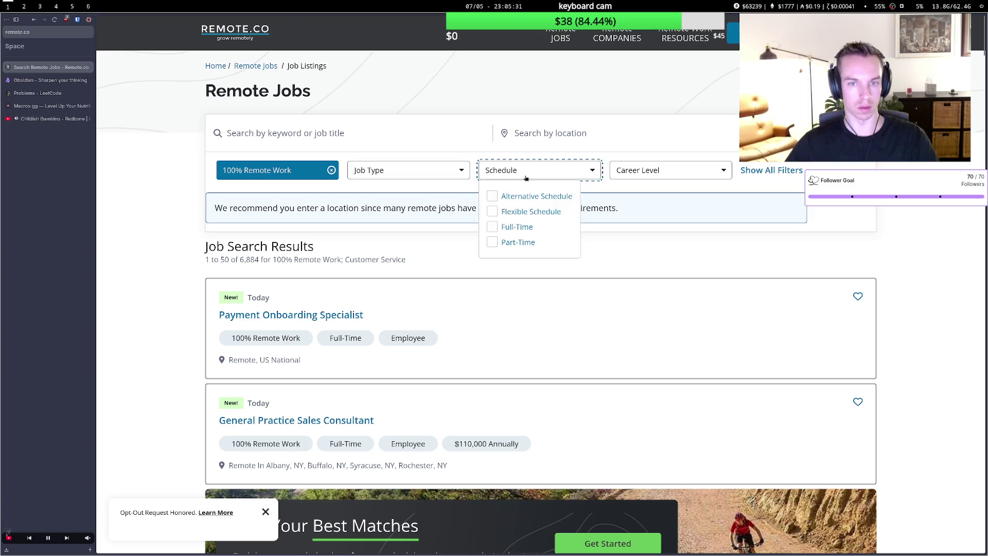
left_click(492, 227)
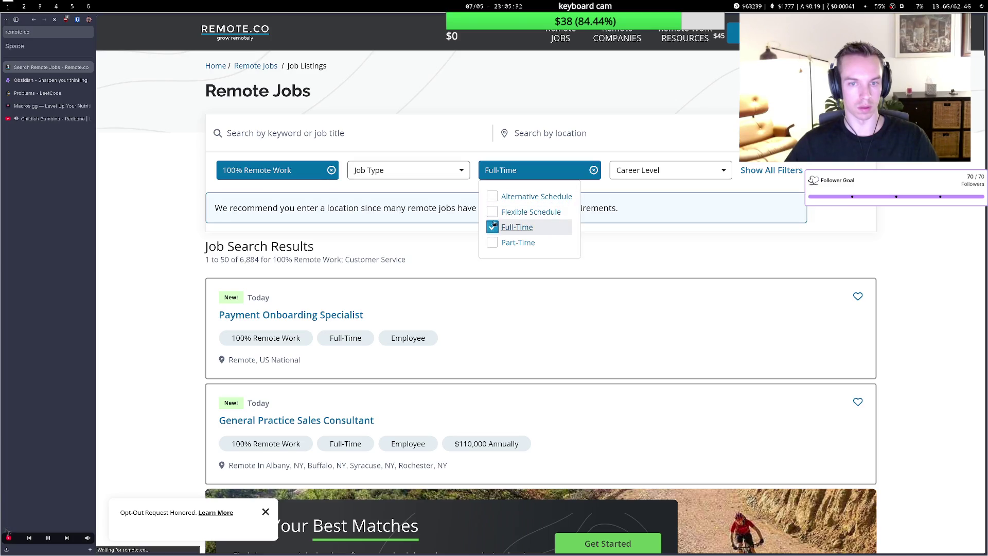
left_click(515, 176)
left_click(498, 212)
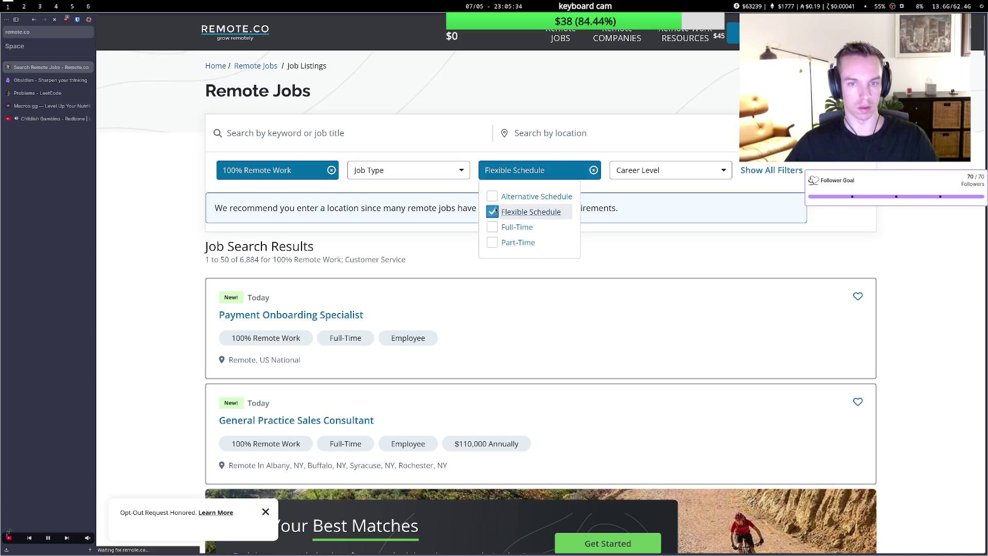
left_click(518, 173)
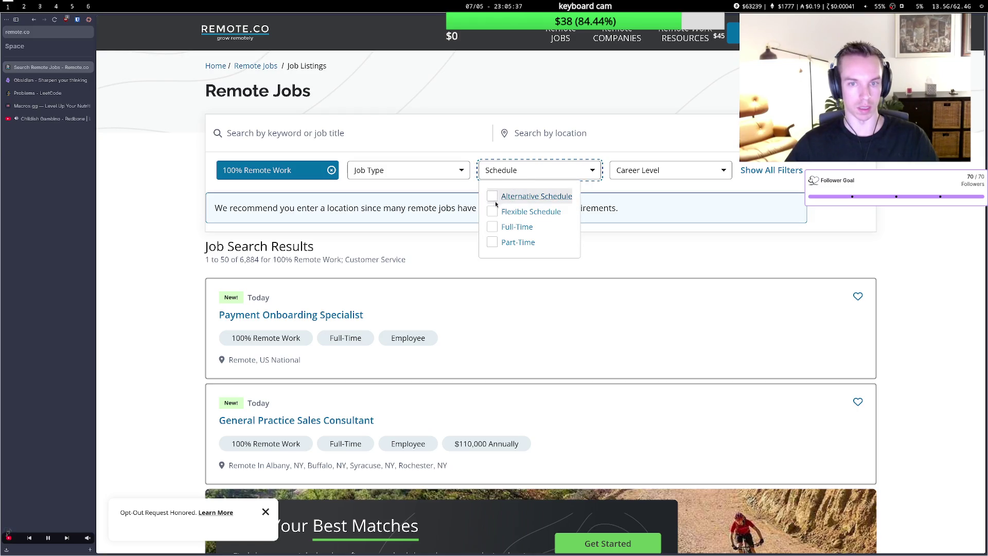
left_click(385, 212)
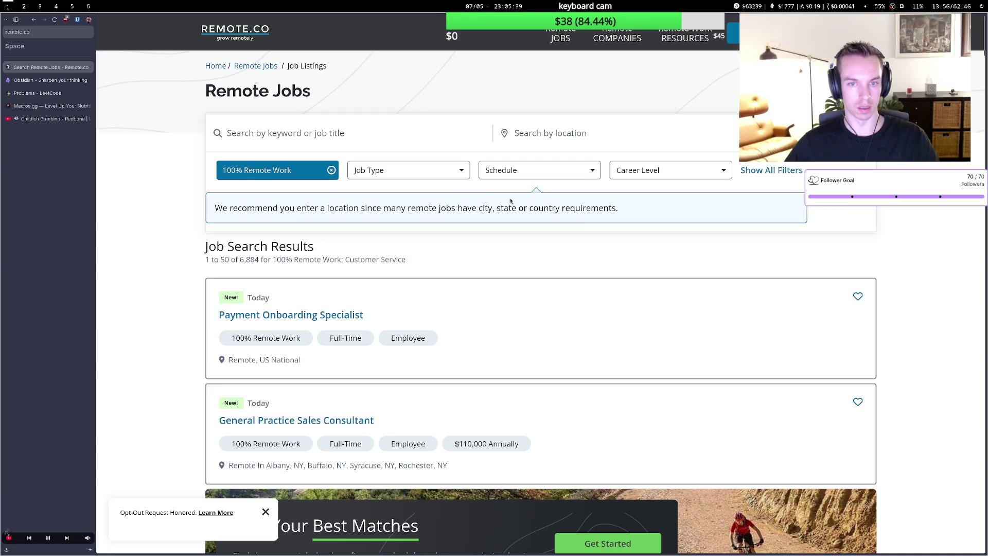
Search the Remote.co job listings for the keyword 'software'
scroll(262, 205, "down", 7)
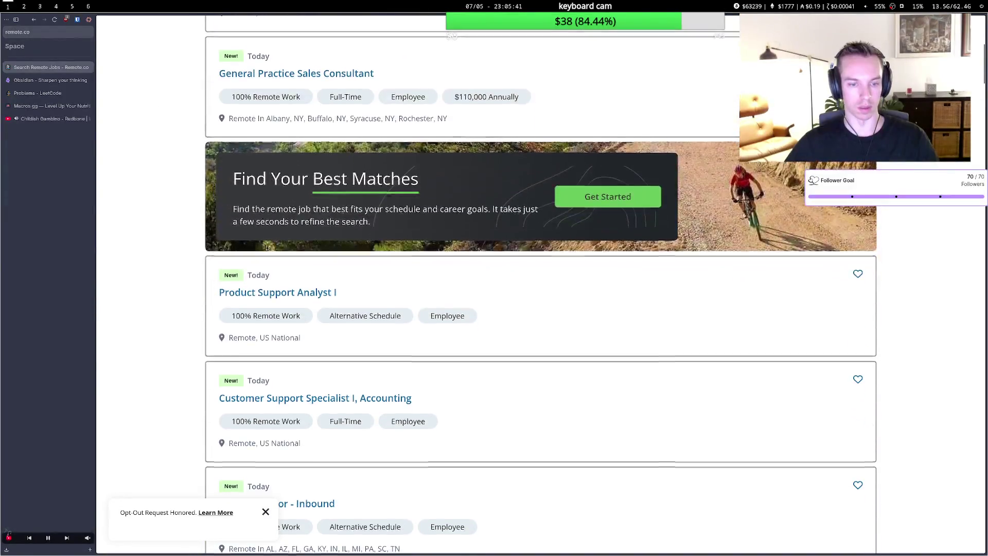
scroll(267, 271, "down", 4)
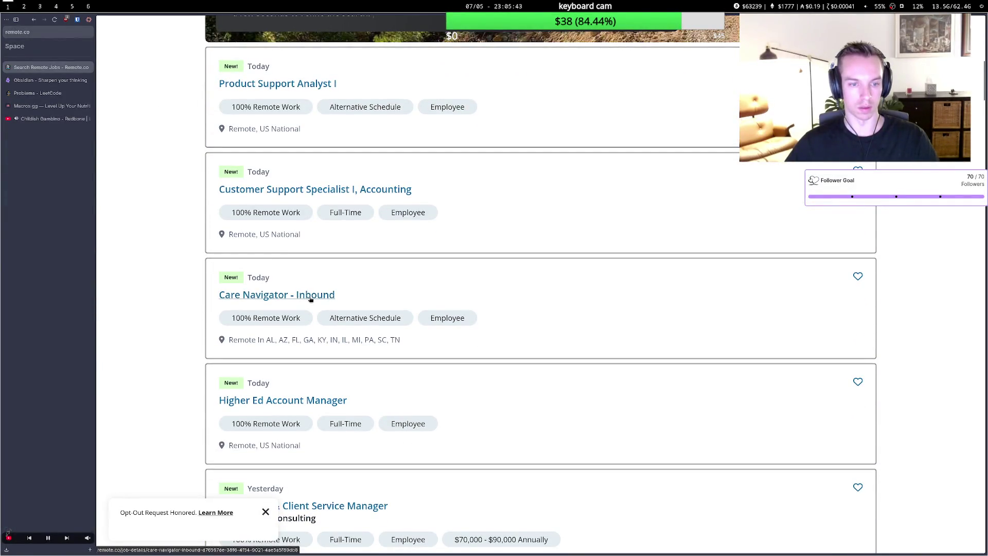
scroll(314, 293, "down", 4)
scroll(318, 289, "up", 15)
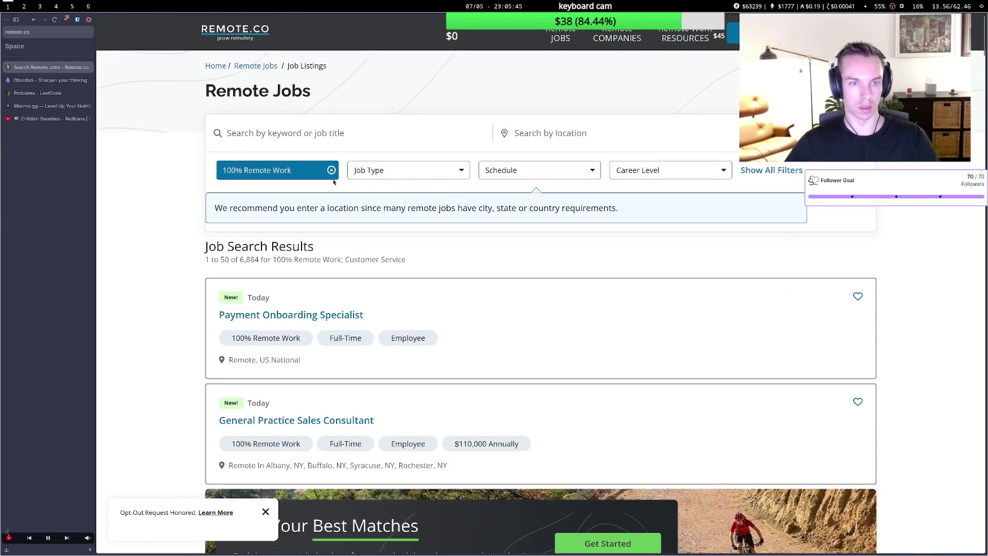
left_click(418, 175)
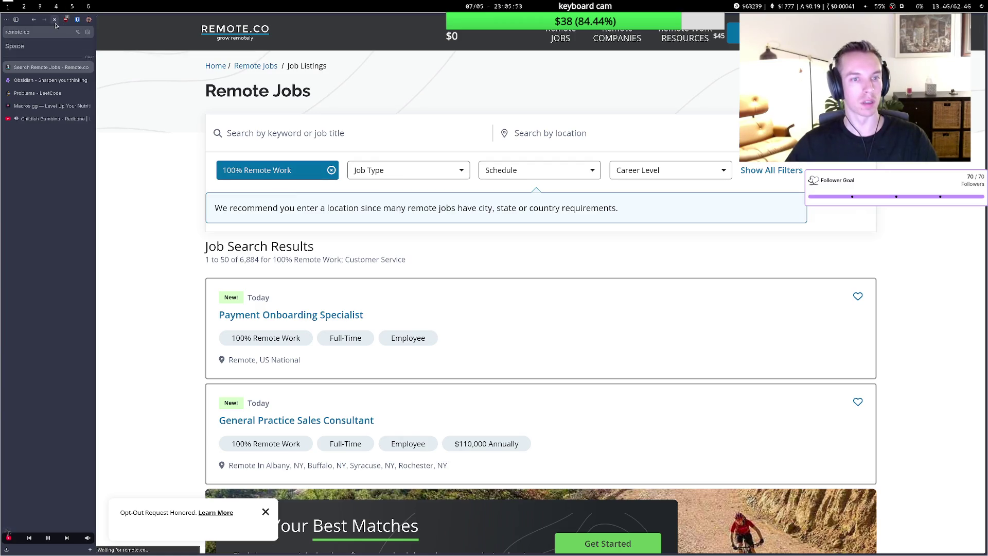
left_click(286, 145)
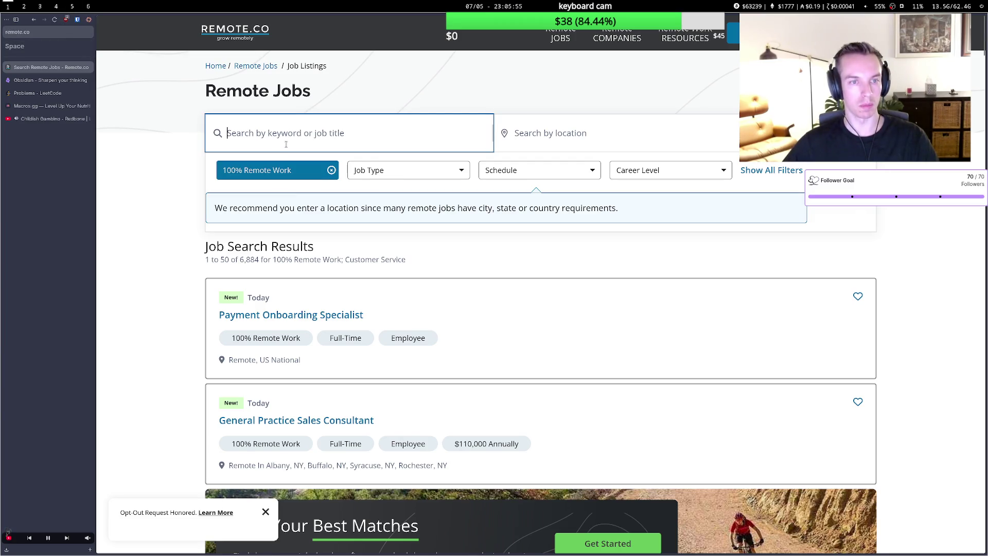
type("softwa")
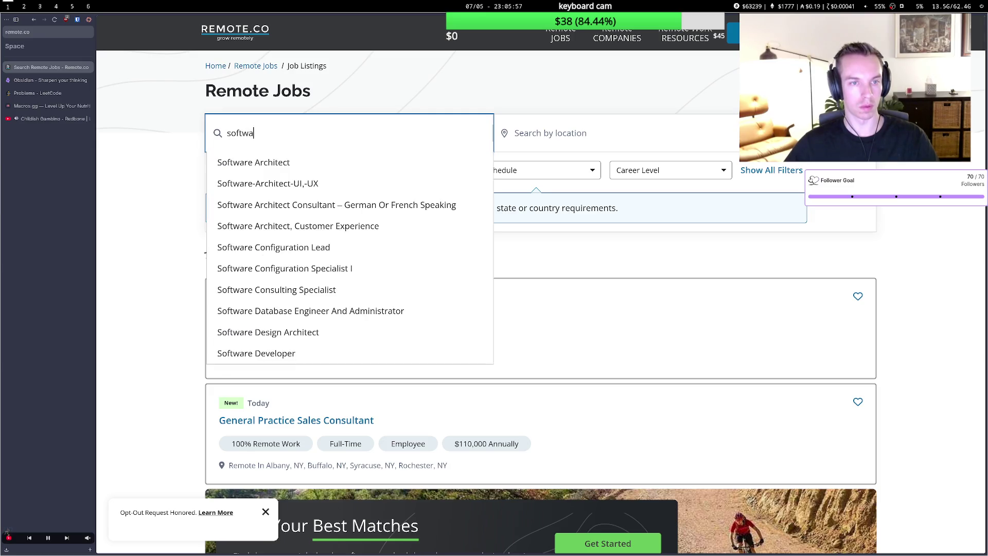
type("re")
key("Return")
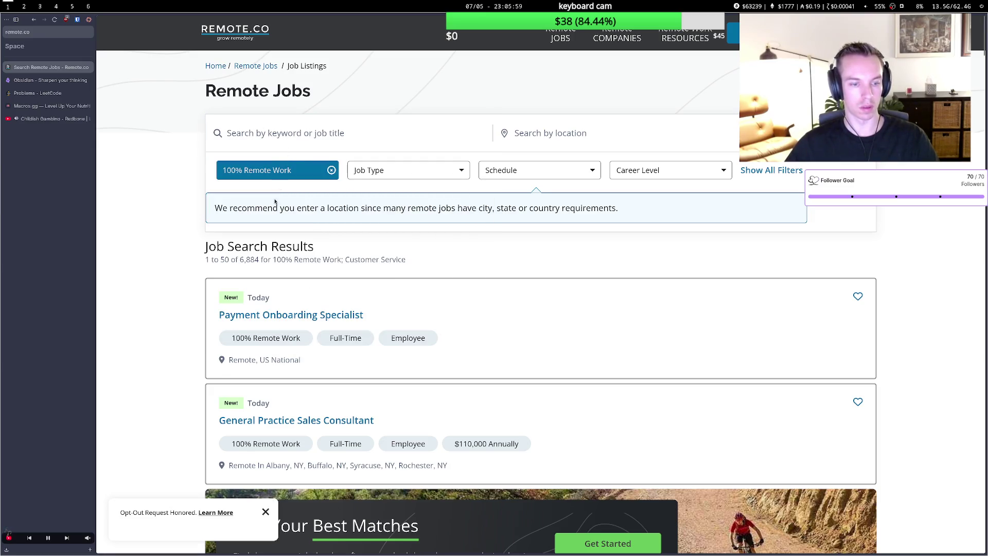
Trim the address bar URL to return to the Remote.co homepage
left_click(75, 34)
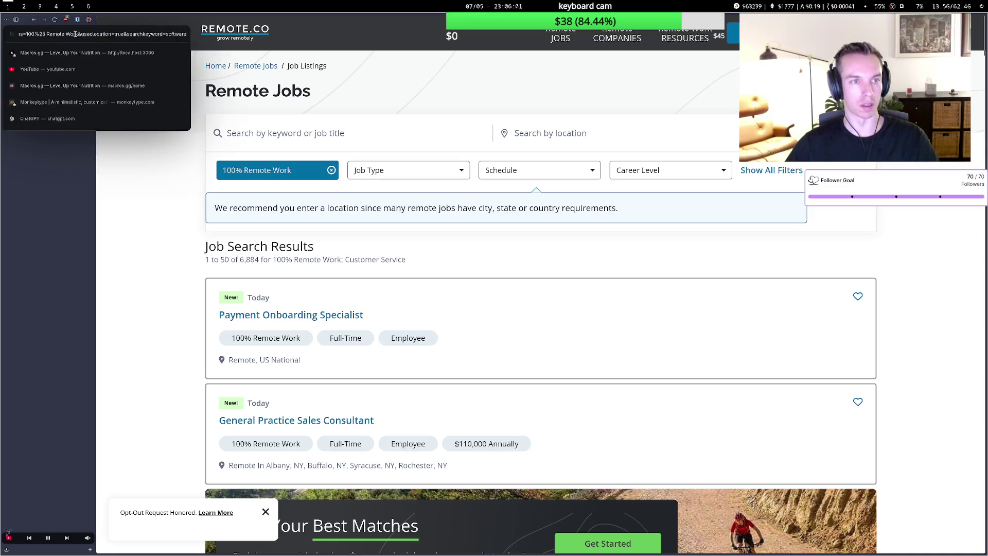
left_click_drag(35, 34, 170, 42)
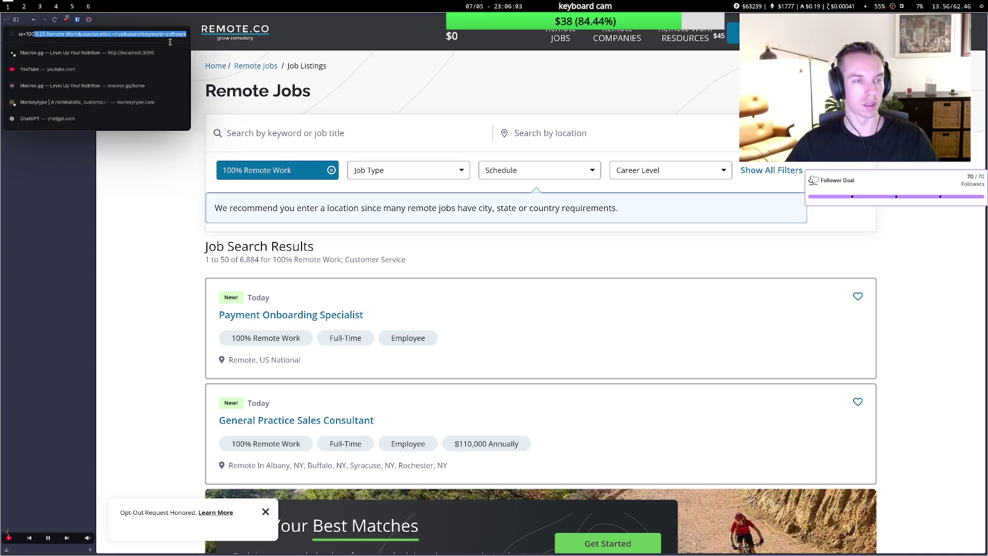
left_click(236, 30)
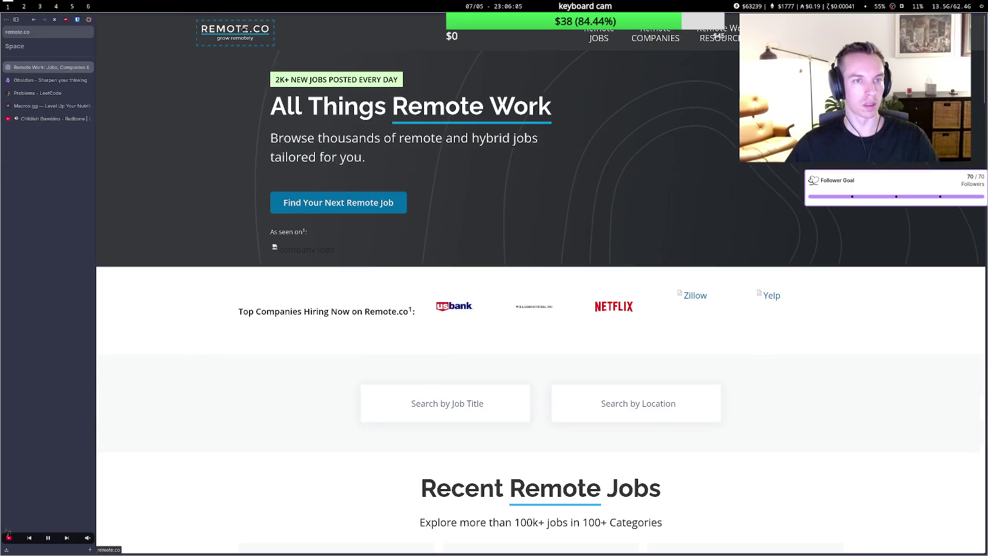
Start the job-matching questionnaire: 100% Remote Work, $150,000 minimum pay, United States
left_click(354, 206)
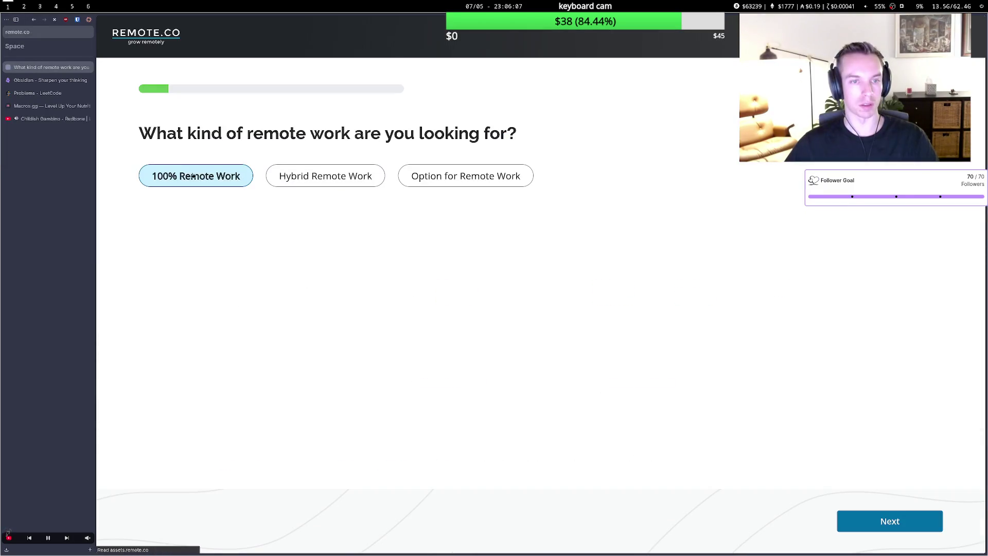
left_click(224, 182)
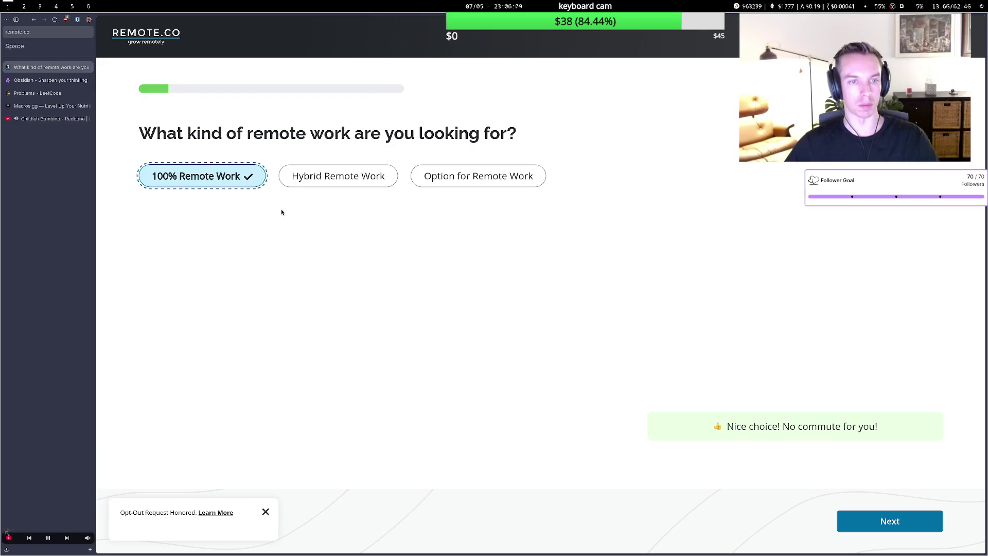
left_click(890, 520)
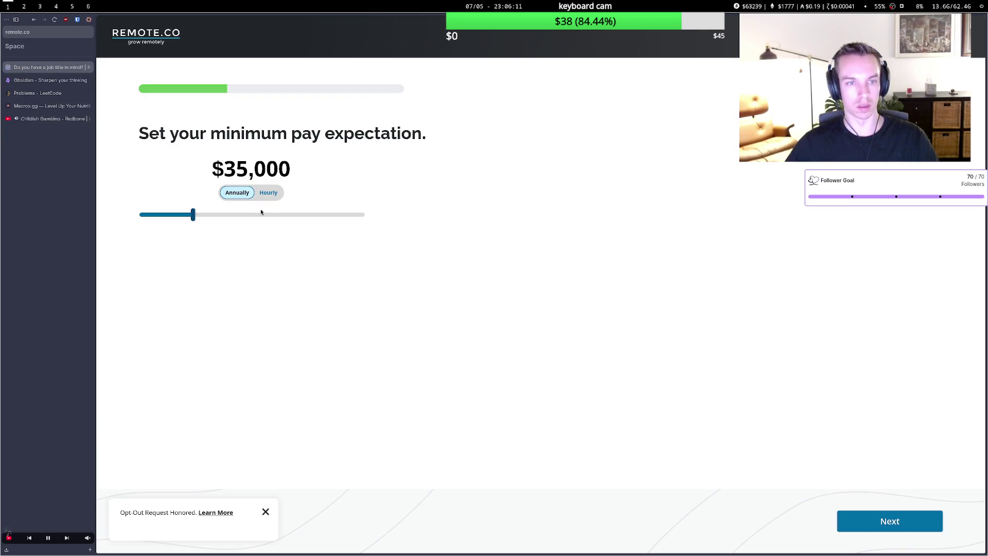
left_click_drag(201, 219, 383, 218)
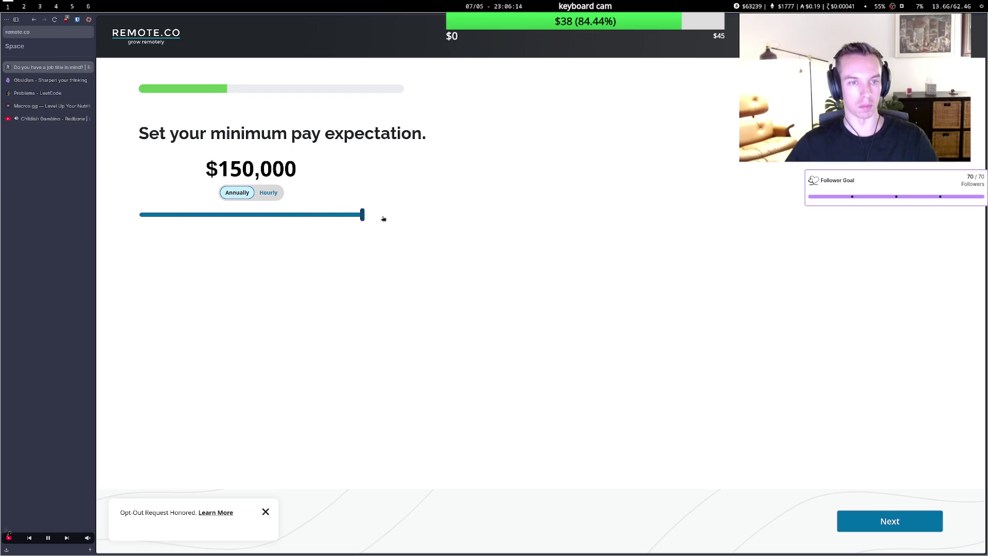
left_click(898, 513)
left_click(220, 177)
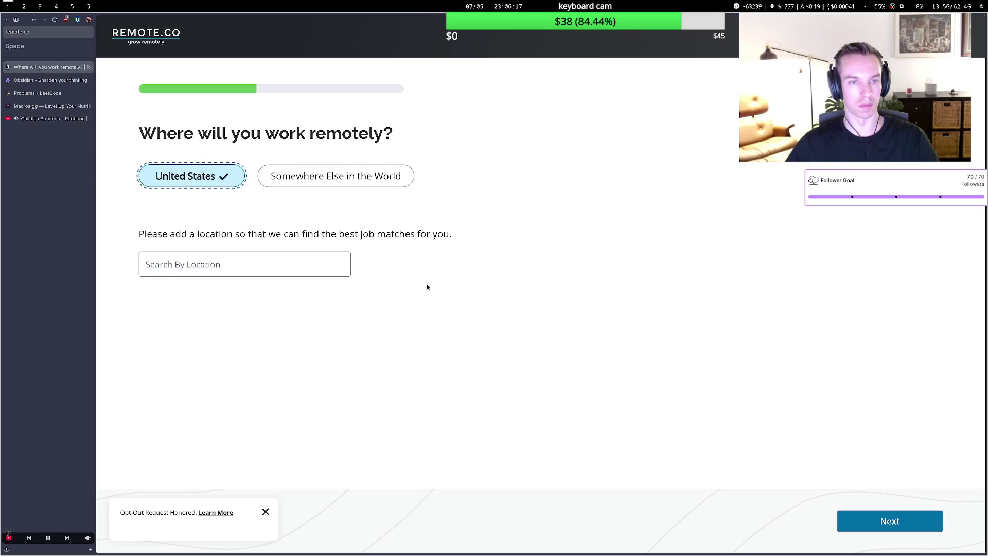
left_click(210, 265)
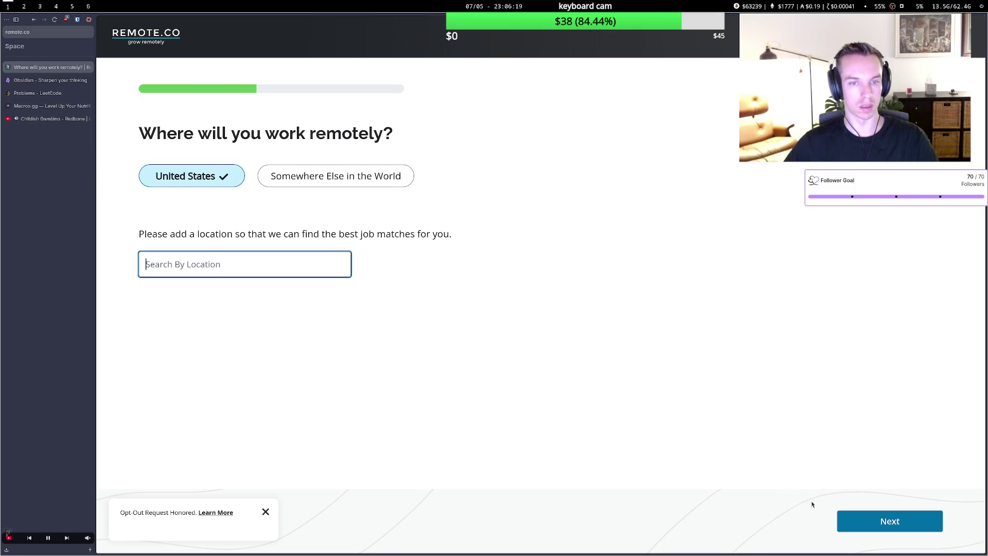
left_click(859, 520)
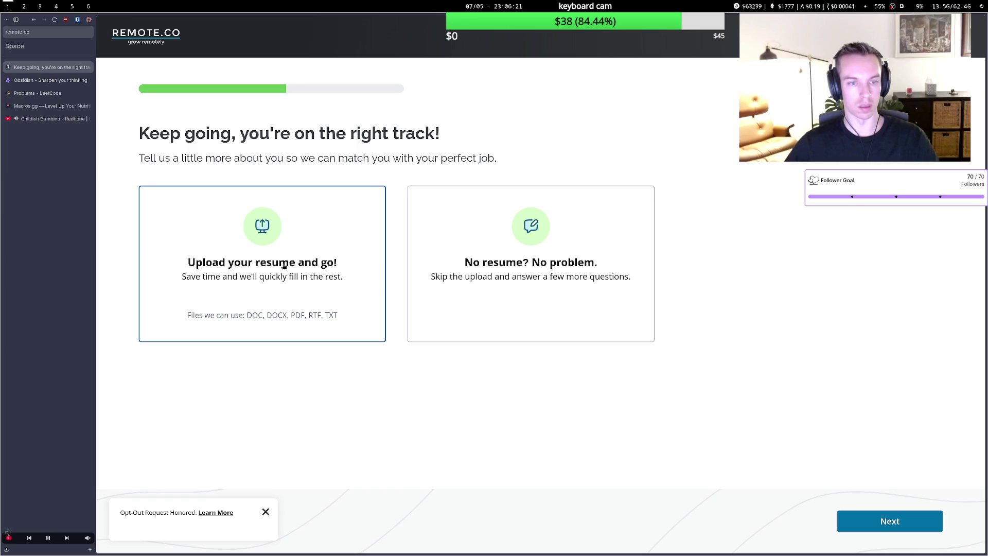
Skip the resume upload and add Software Engineer as the desired job title
left_click(611, 324)
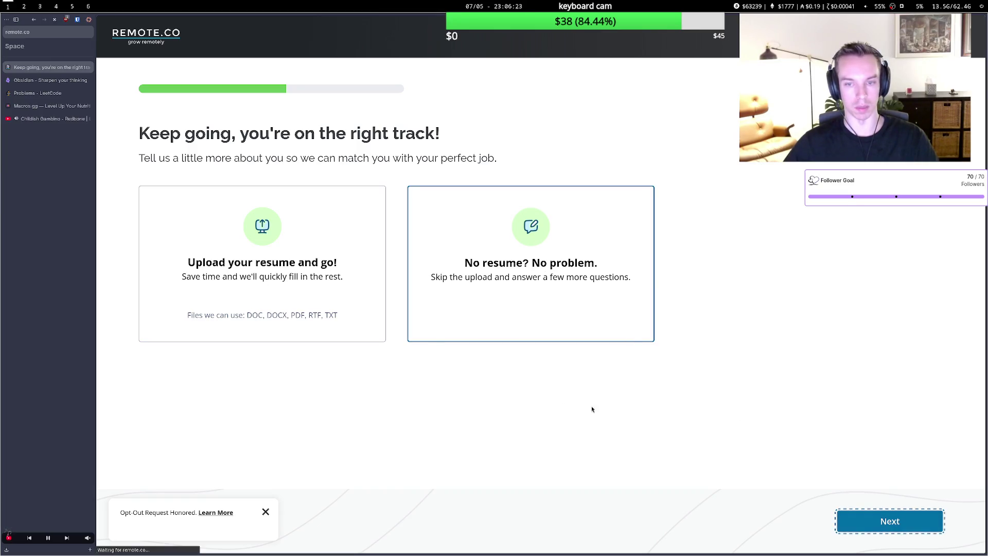
left_click(283, 178)
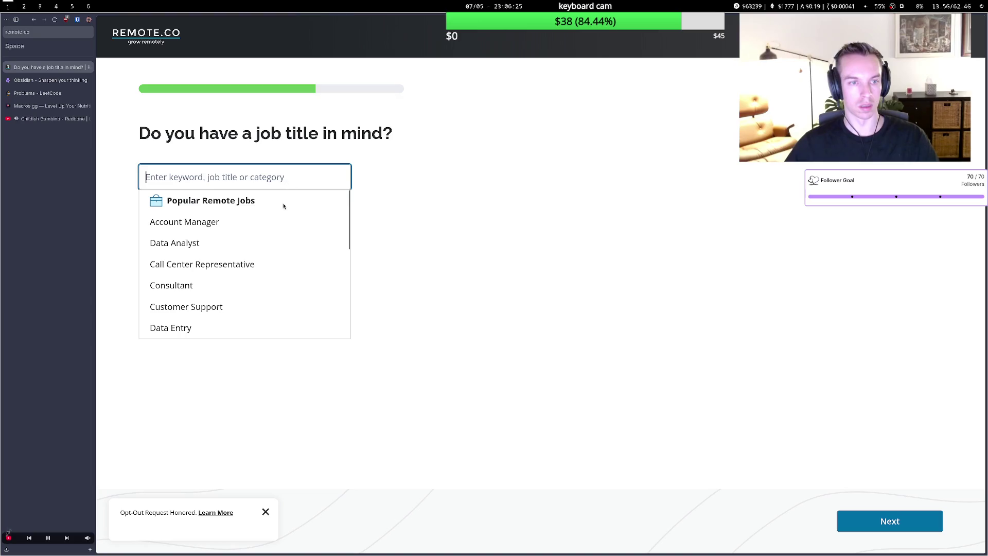
type("software en")
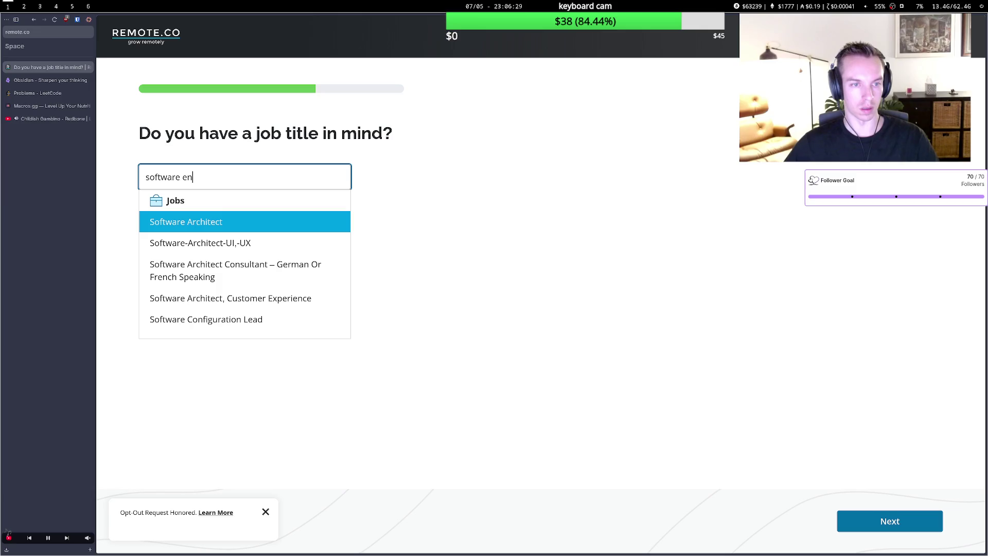
left_click(234, 222)
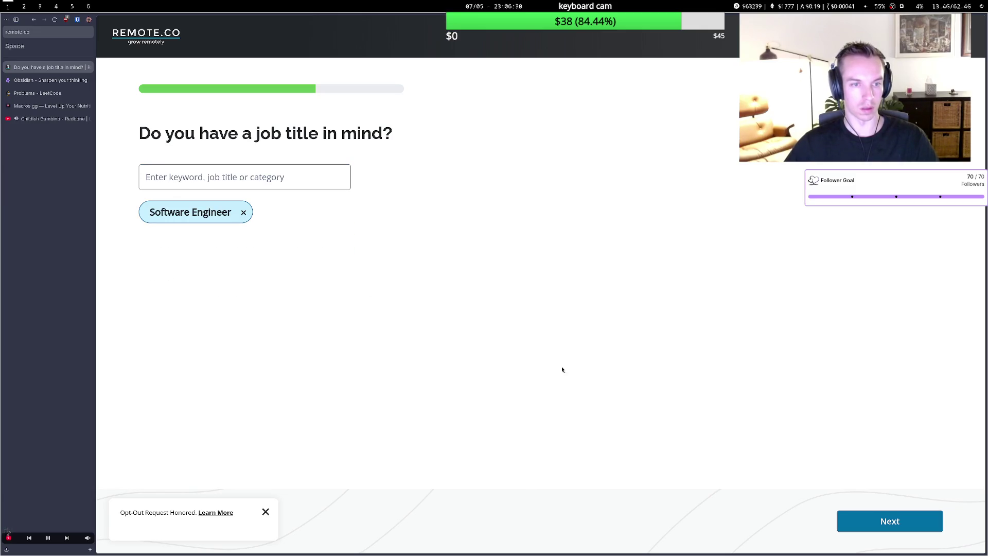
Choose the Computer & IT category and finish the questionnaire to see matching jobs
left_click(887, 526)
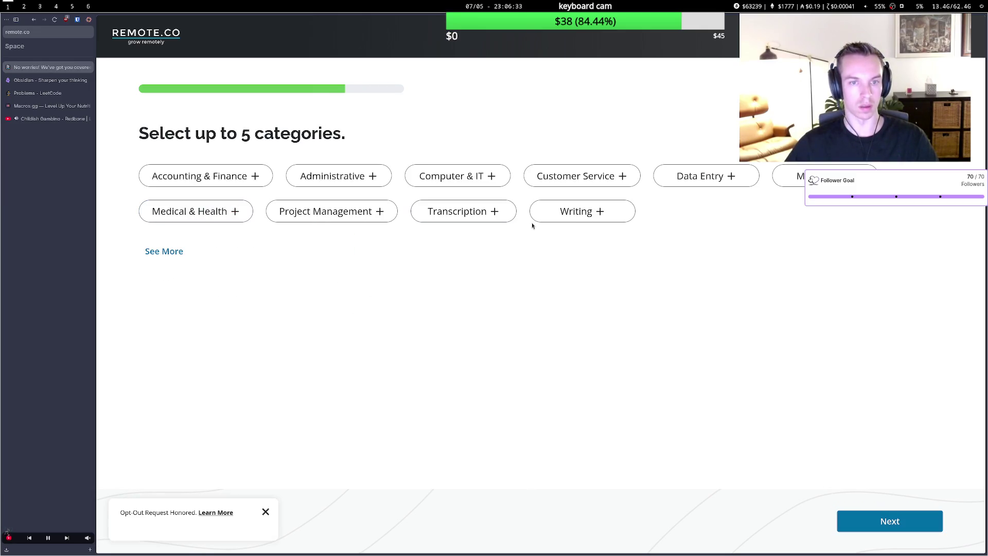
left_click(490, 175)
left_click(485, 176)
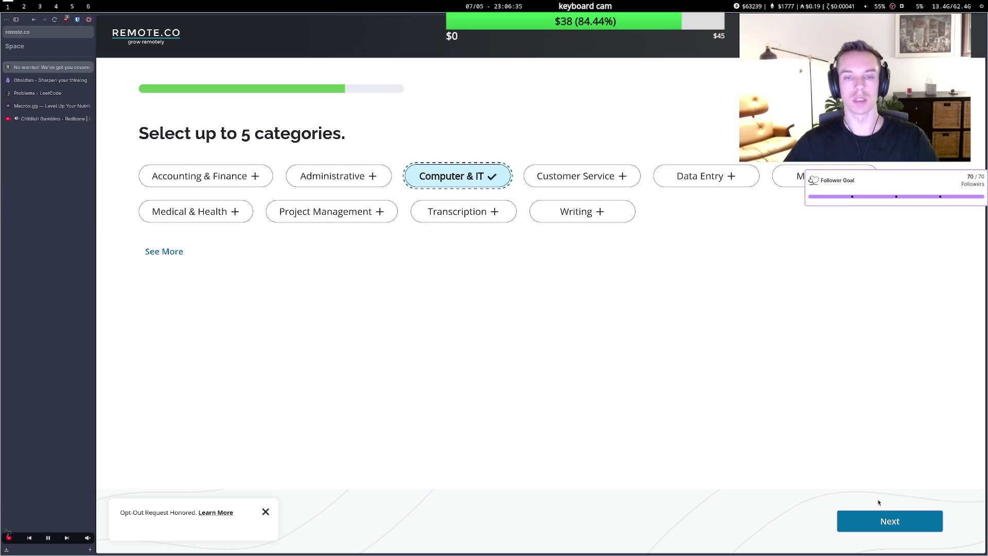
left_click(881, 520)
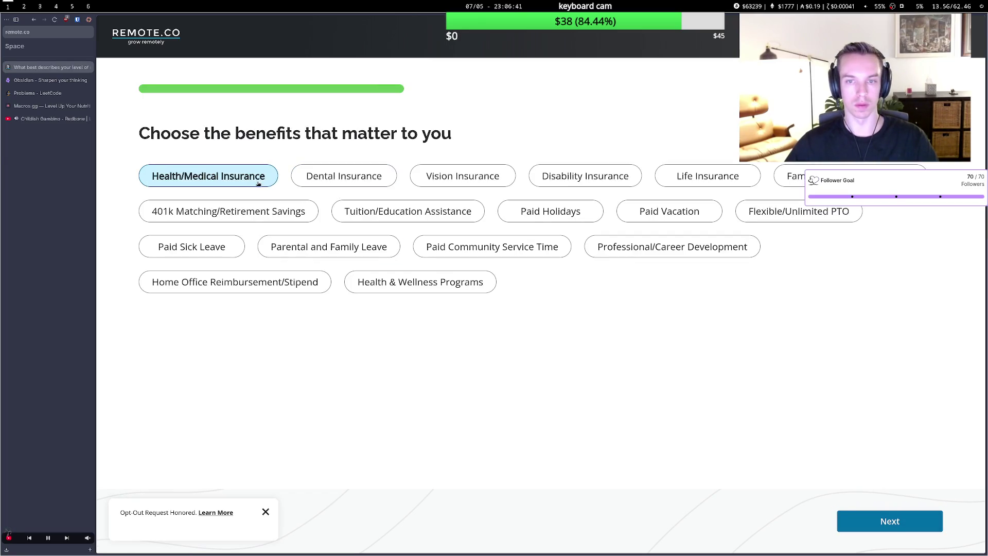
left_click(869, 513)
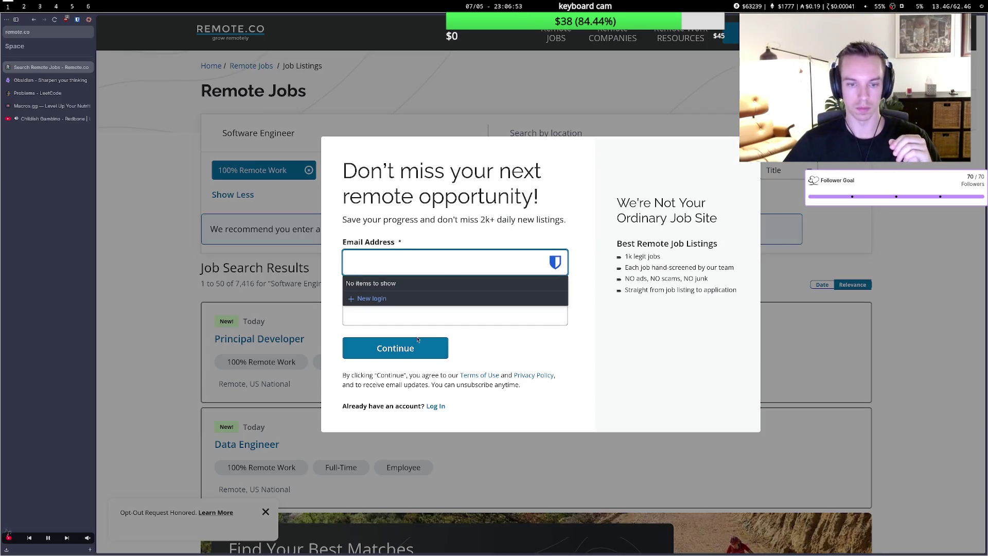
left_click(453, 334)
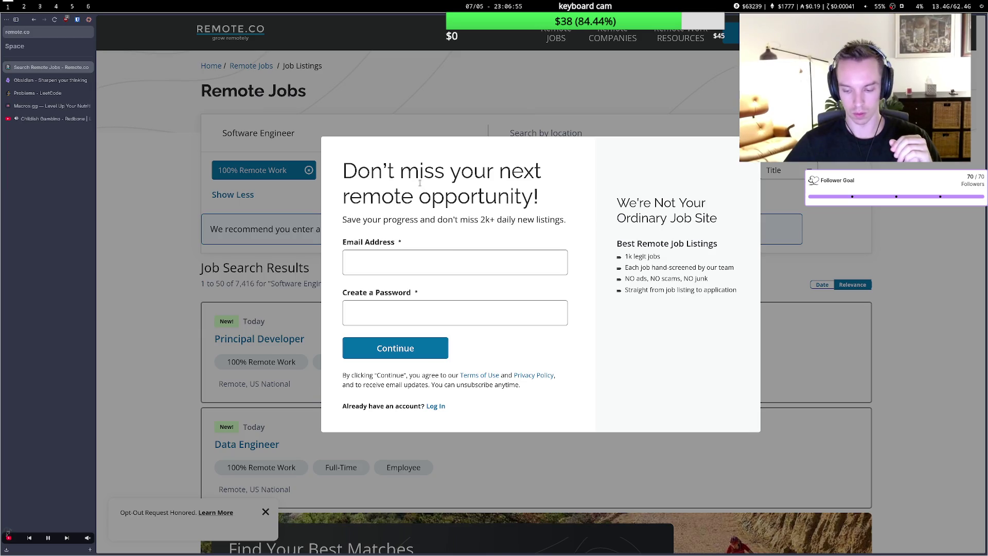